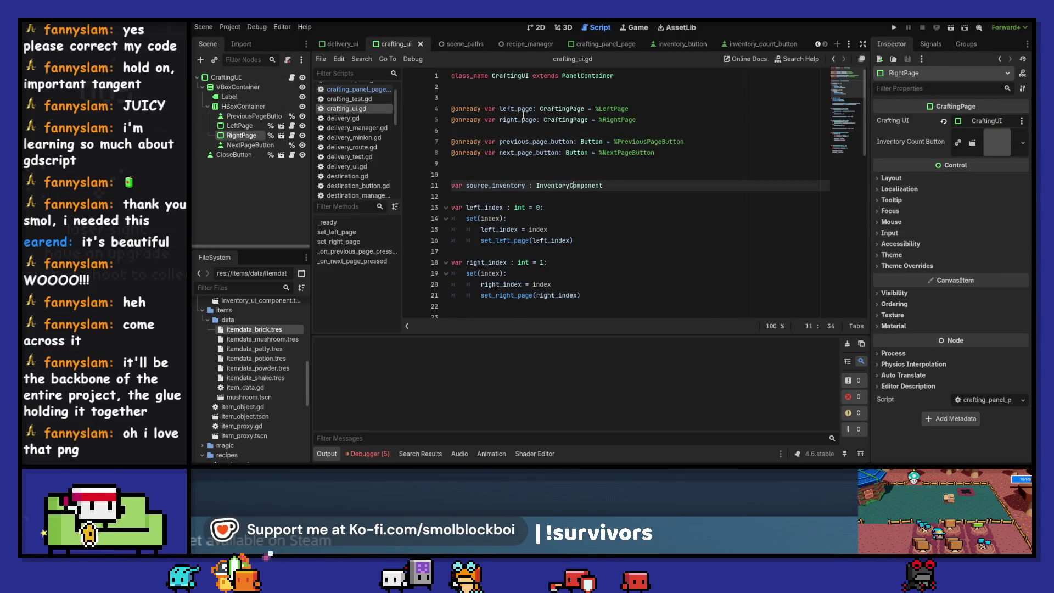
Open a new line in _ready and enter left_page.craft_requested
{"action": "double_click", "coordinate": [520, 110]}
{"action": "scroll", "coordinate": [612, 167], "scroll_direction": "down", "scroll_amount": 4}
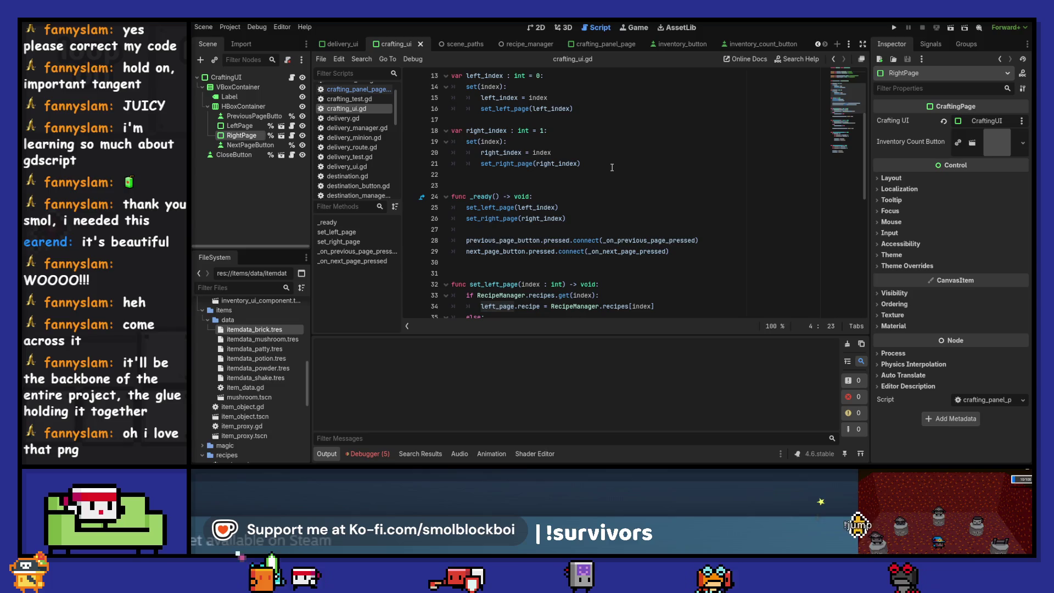
{"action": "scroll", "coordinate": [636, 165], "scroll_direction": "down", "scroll_amount": 3}
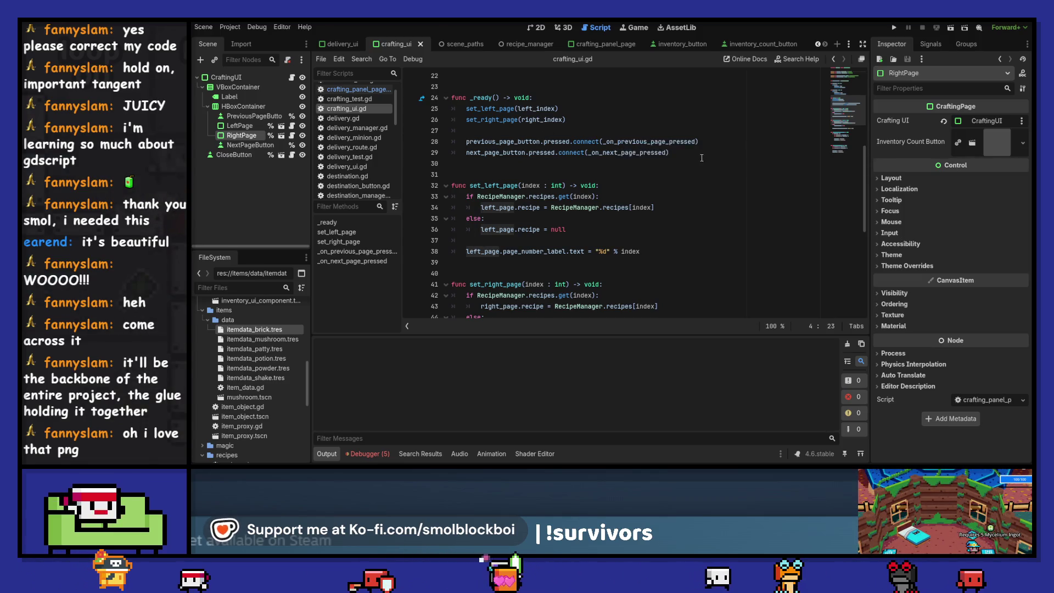
{"action": "left_click", "coordinate": [703, 154]}
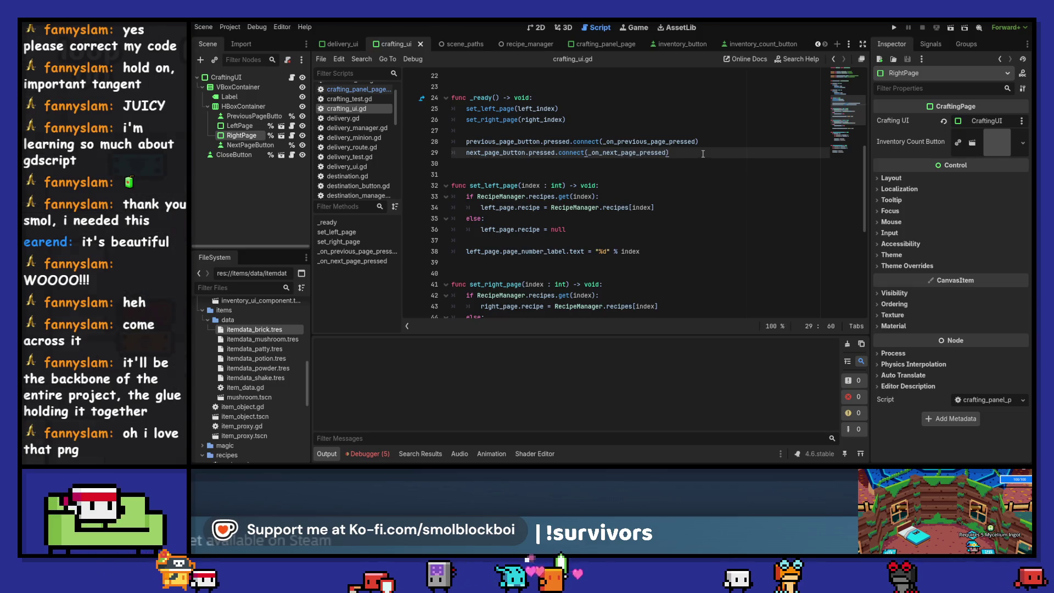
{"action": "key", "text": "Up"}
{"action": "key", "text": "Up"}
{"action": "key", "text": "Return"}
{"action": "key", "text": "Return"}
{"action": "key", "text": "Up"}
{"action": "type", "text": "left_page"}
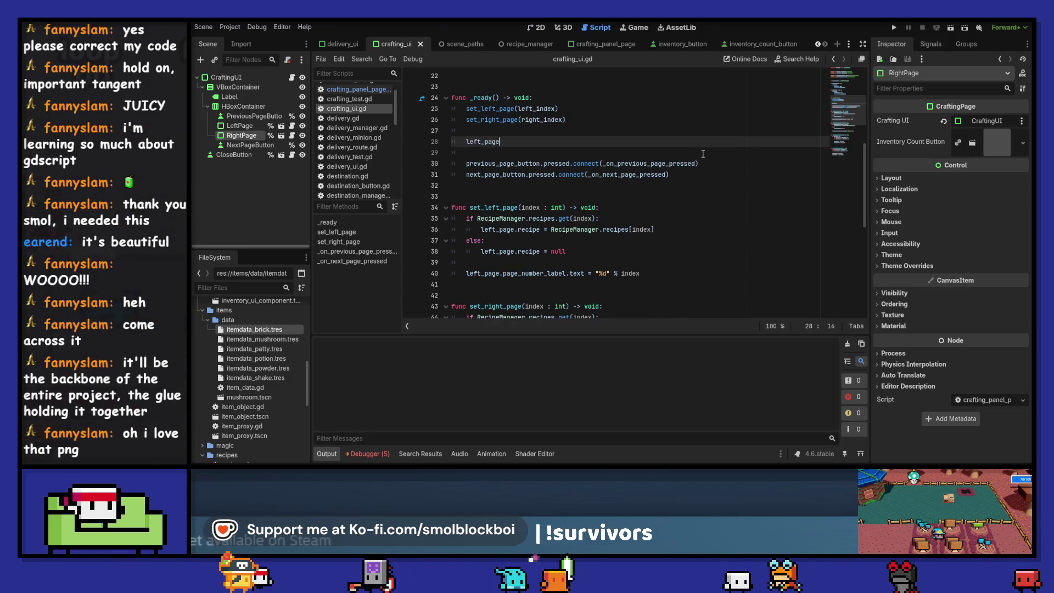
{"action": "type", "text": "."}
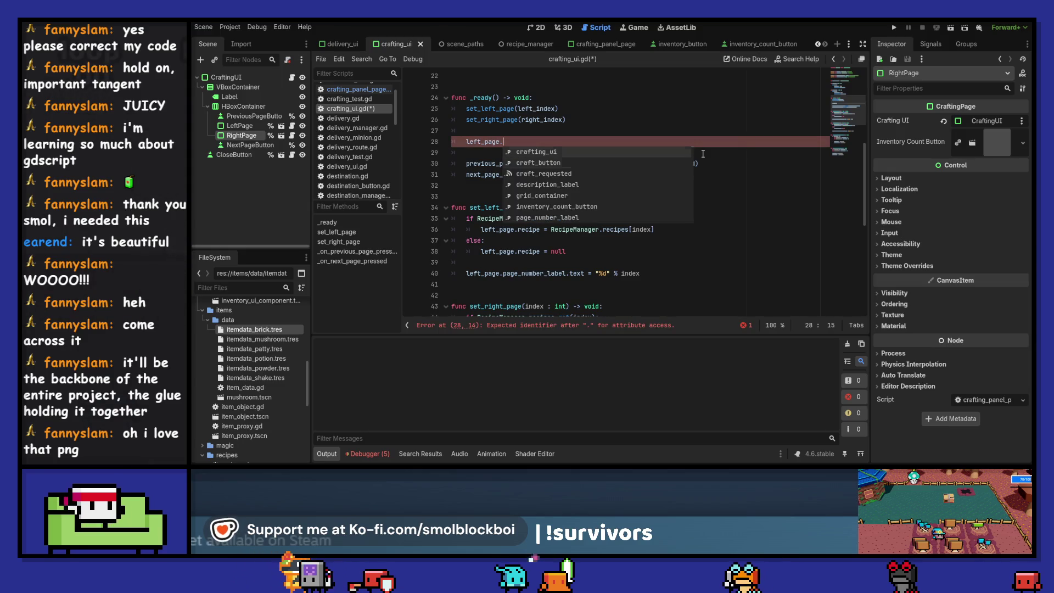
{"action": "key", "text": "Down"}
{"action": "key", "text": "Down"}
{"action": "key", "text": "Return"}
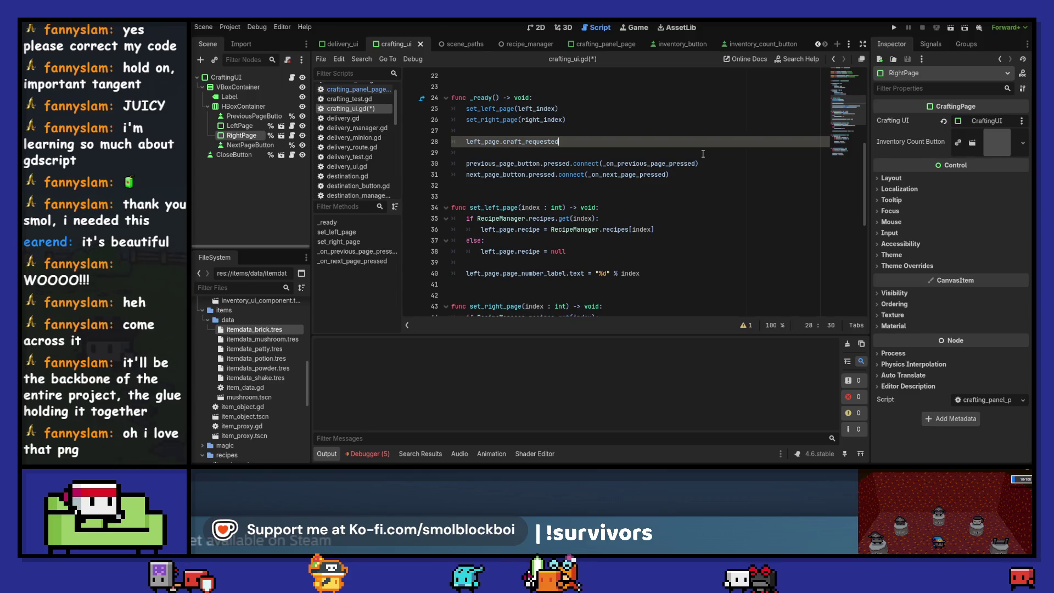
Complete the line as left_page.craft_requested.connect(_on_left_page_craft_requested)
{"action": "scroll", "coordinate": [703, 154], "scroll_direction": "up", "scroll_amount": 2}
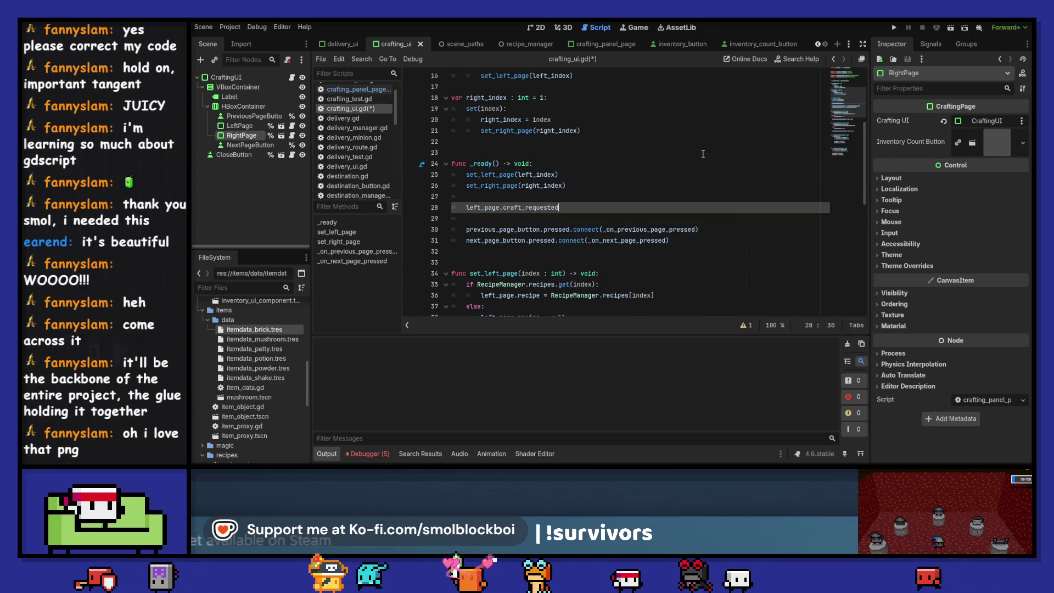
{"action": "type", "text": ".c"}
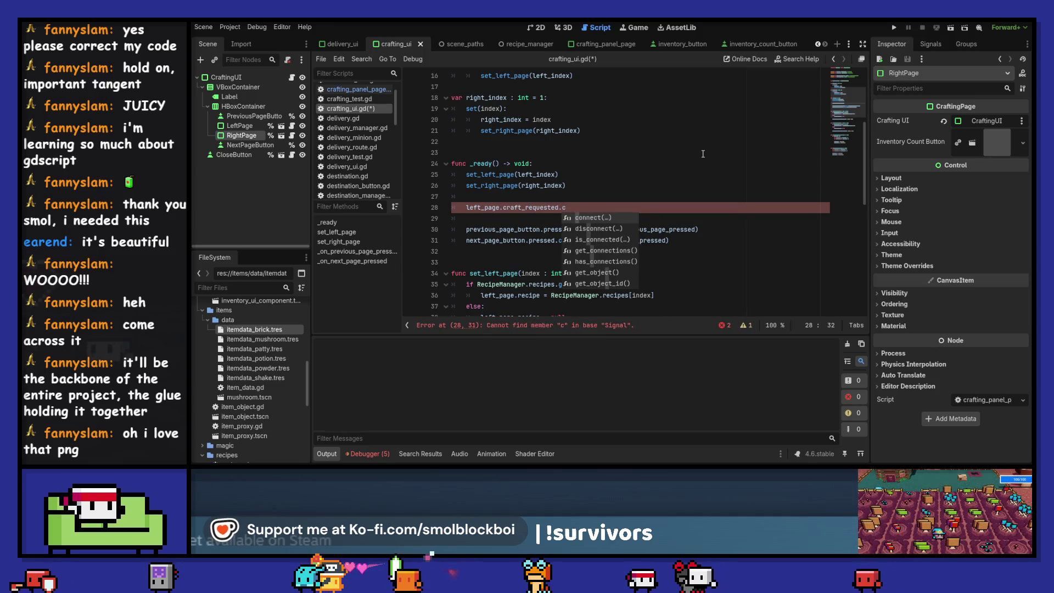
{"action": "key", "text": "Return"}
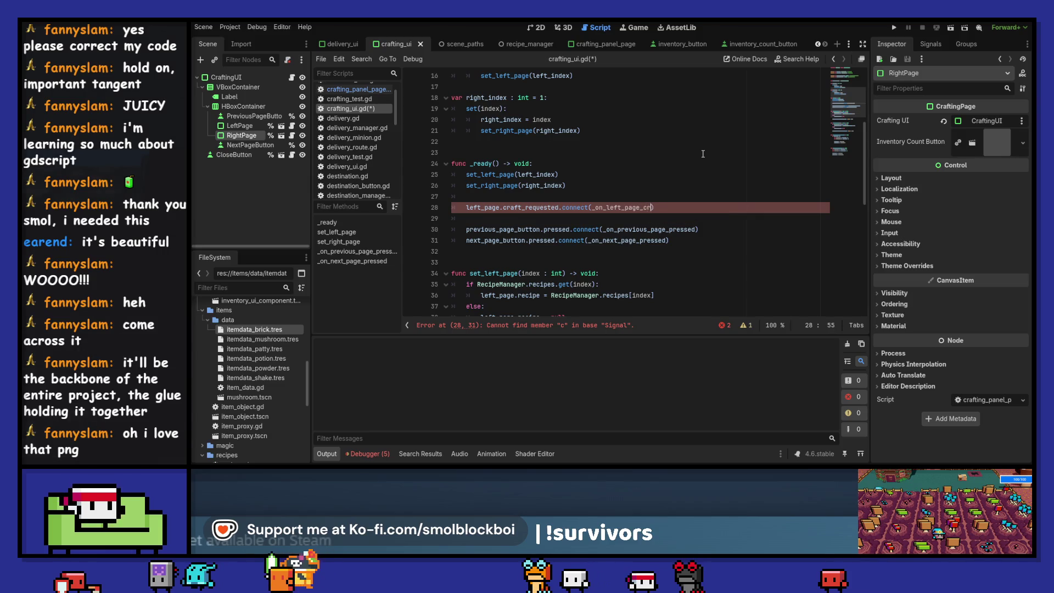
{"action": "type", "text": "raft_requested"}
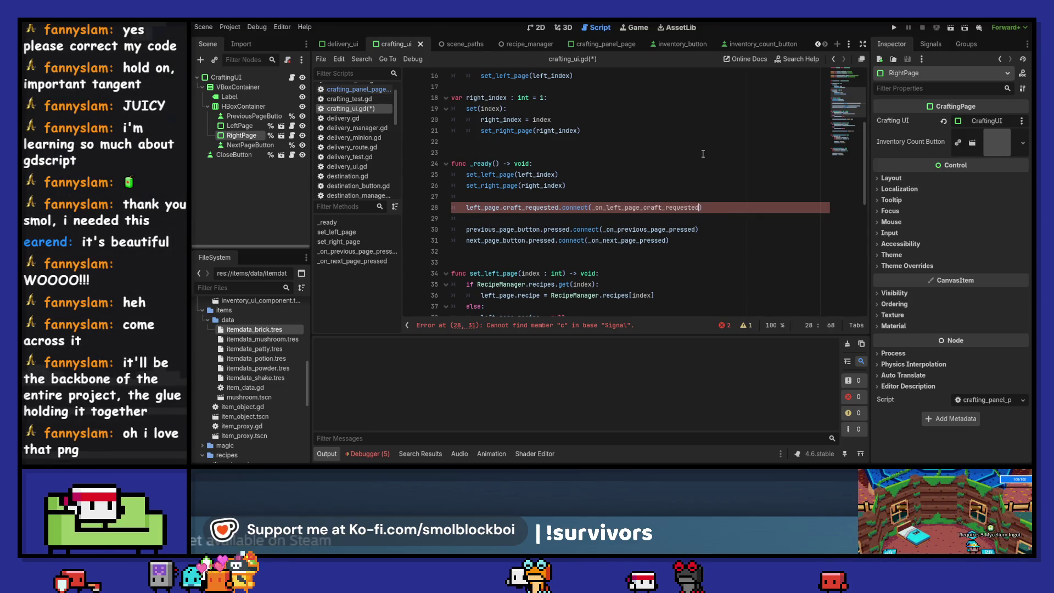
{"action": "key", "text": "ctrl+shift+Left"}
{"action": "key", "text": "ctrl+shift+d"}
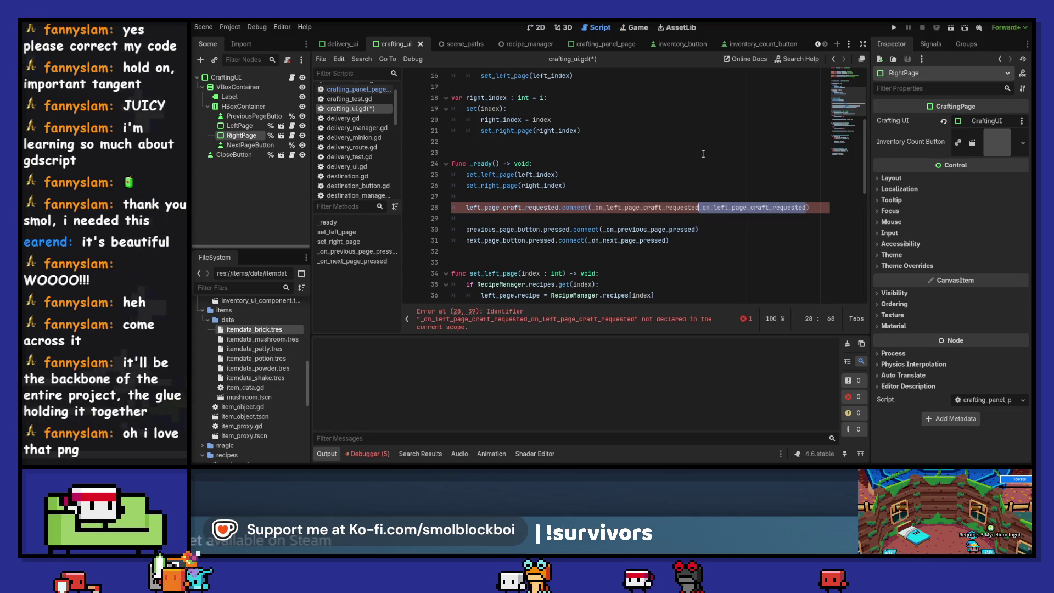
{"action": "key", "text": "ctrl+z"}
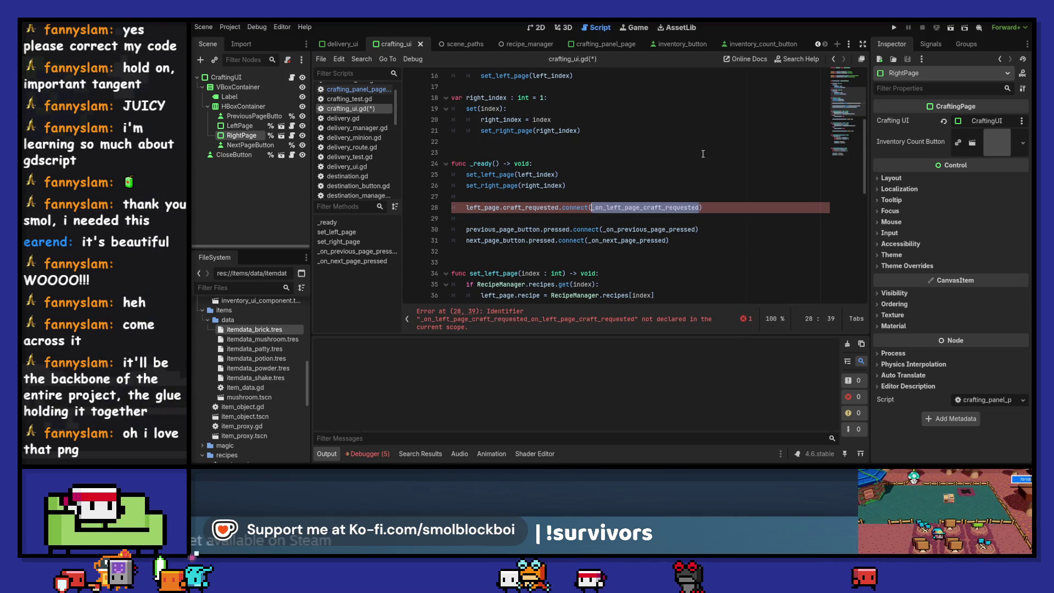
Duplicate the connect line and change it to right_page with _on_right_page_craft_requested
{"action": "key", "text": "ctrl+alt+Down"}
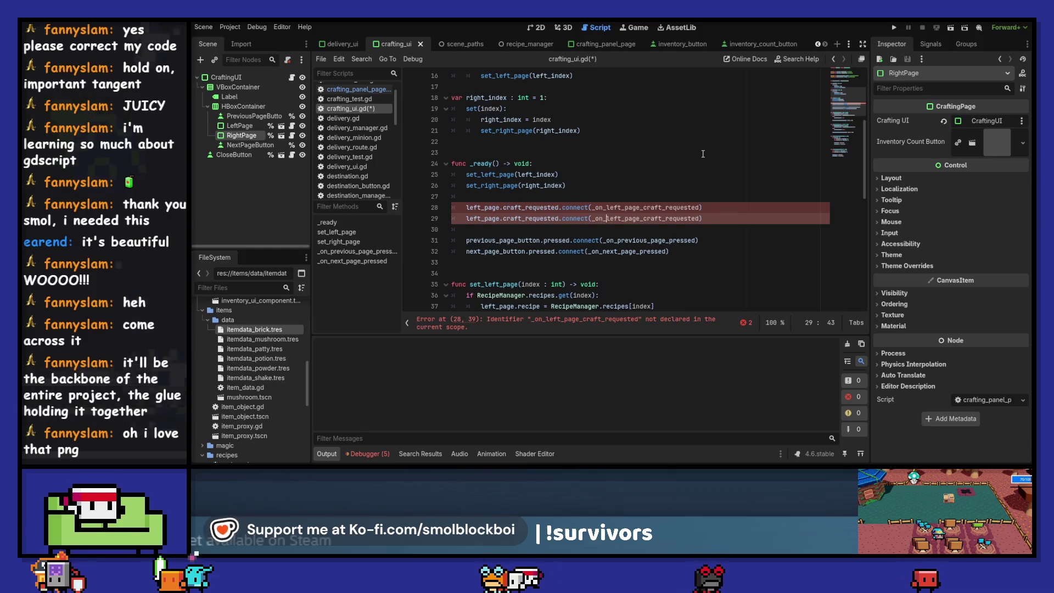
{"action": "key", "text": "Delete"}
{"action": "key", "text": "Delete"}
{"action": "key", "text": "Delete"}
{"action": "type", "text": "right"}
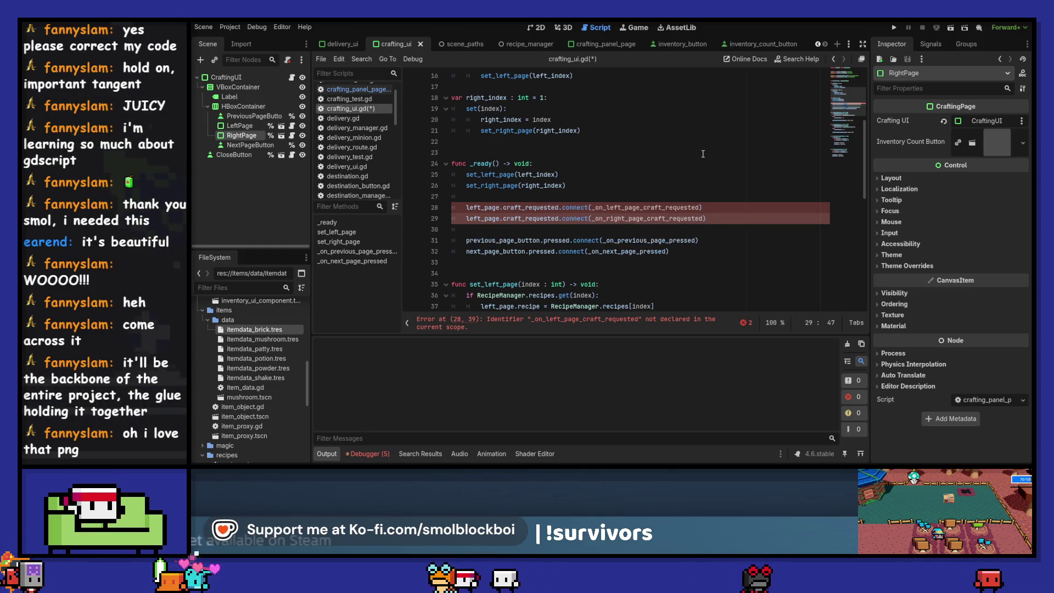
{"action": "key", "text": "Home"}
{"action": "key", "text": "Delete"}
{"action": "key", "text": "Delete"}
{"action": "key", "text": "Delete"}
{"action": "type", "text": "righ"}
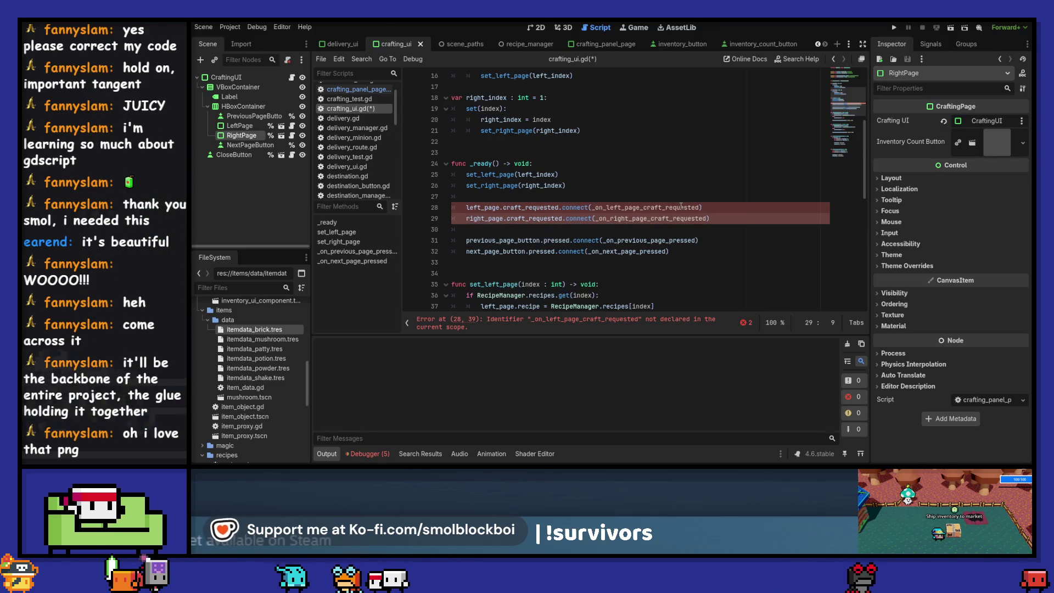
{"action": "double_click", "coordinate": [681, 206]}
Remove the extra empty line around line 61 of crafting_ui.gd
{"action": "scroll", "coordinate": [681, 208], "scroll_direction": "down", "scroll_amount": 3}
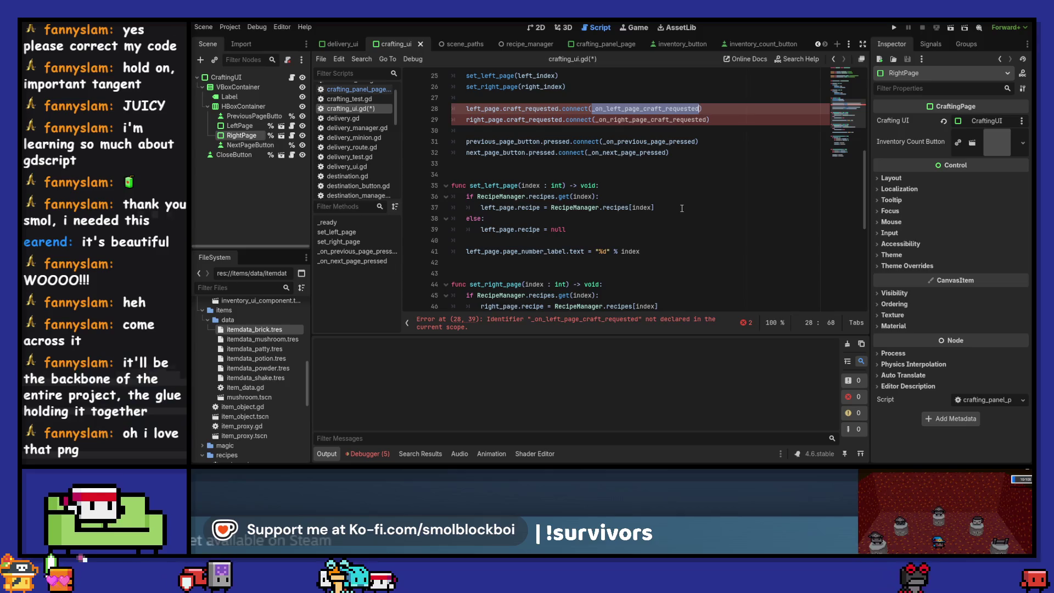
{"action": "scroll", "coordinate": [554, 254], "scroll_direction": "down", "scroll_amount": 5}
{"action": "scroll", "coordinate": [540, 242], "scroll_direction": "down", "scroll_amount": 3}
{"action": "scroll", "coordinate": [521, 230], "scroll_direction": "up", "scroll_amount": 1}
{"action": "scroll", "coordinate": [510, 225], "scroll_direction": "down", "scroll_amount": 1}
{"action": "left_click", "coordinate": [501, 220]}
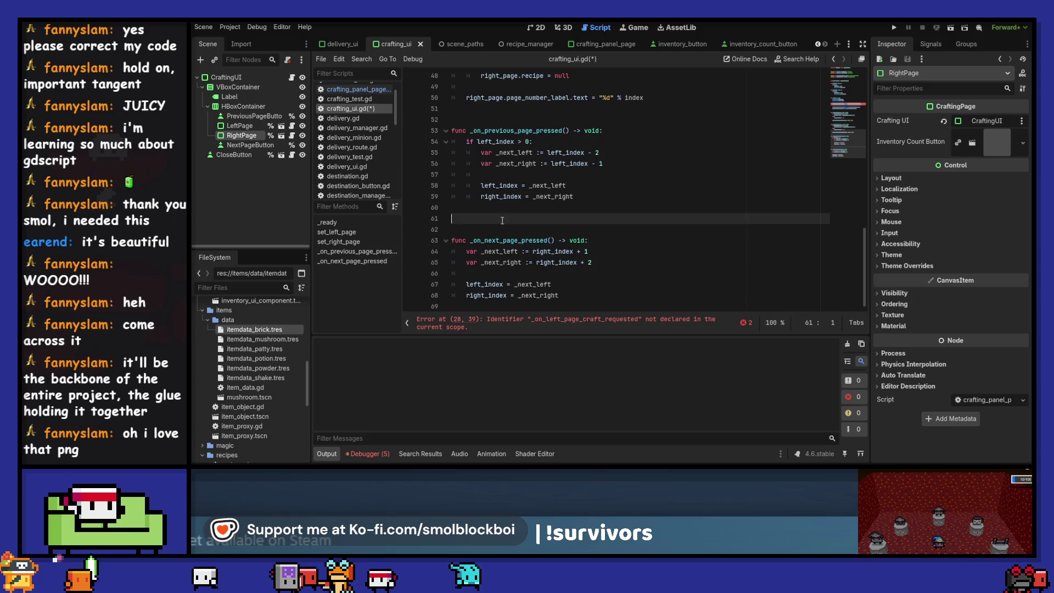
{"action": "key", "text": "BackSpace"}
{"action": "scroll", "coordinate": [502, 225], "scroll_direction": "up", "scroll_amount": 5}
{"action": "scroll", "coordinate": [503, 205], "scroll_direction": "down", "scroll_amount": 5}
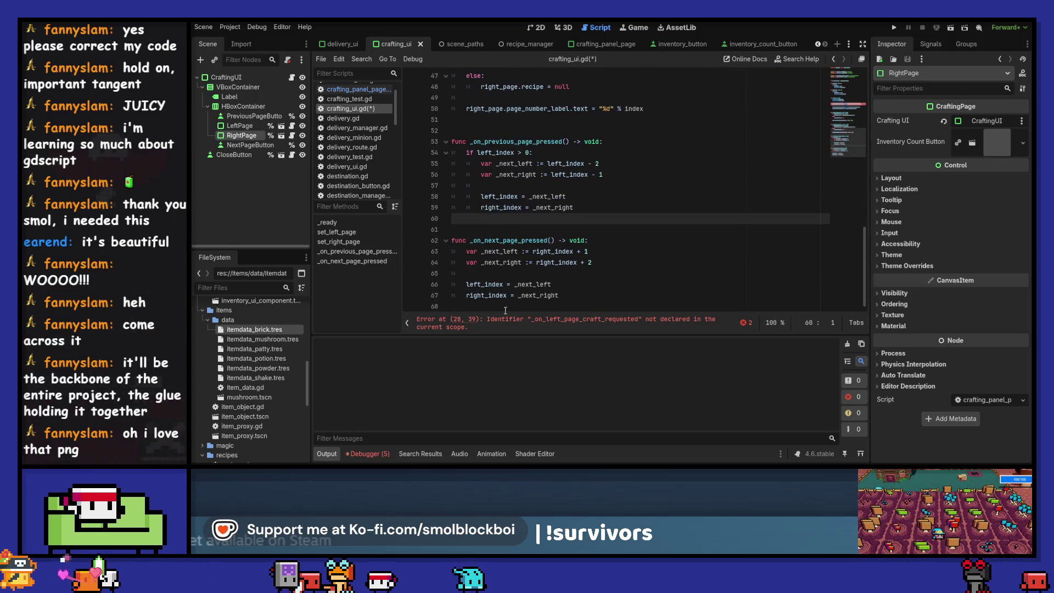
{"action": "scroll", "coordinate": [523, 210], "scroll_direction": "up", "scroll_amount": 1}
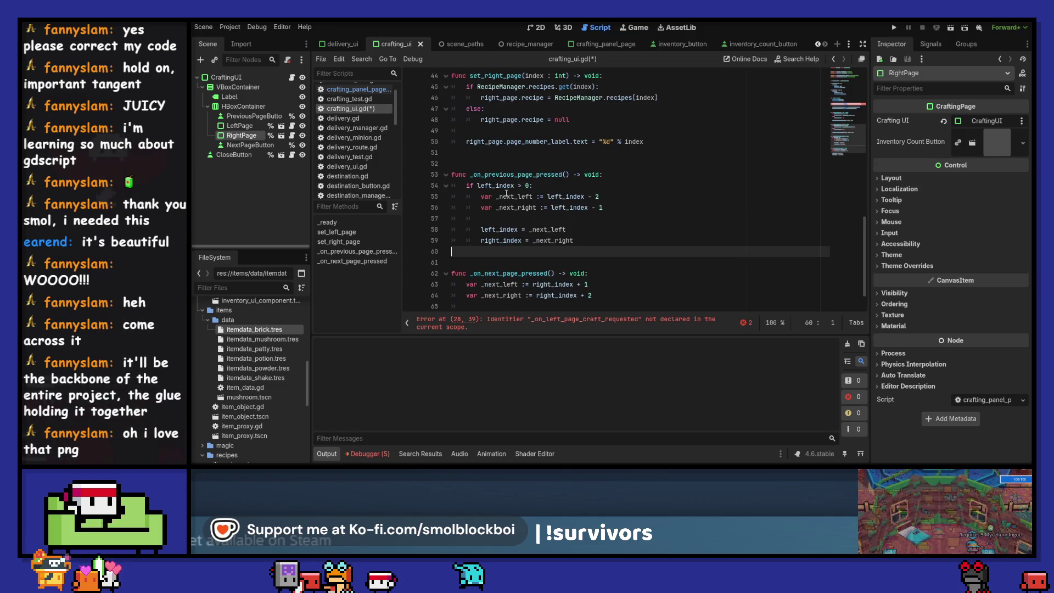
Add func _on_left_page_craft_requested(): with a pass body after set_right_page
{"action": "left_click", "coordinate": [499, 161]}
{"action": "key", "text": "Return"}
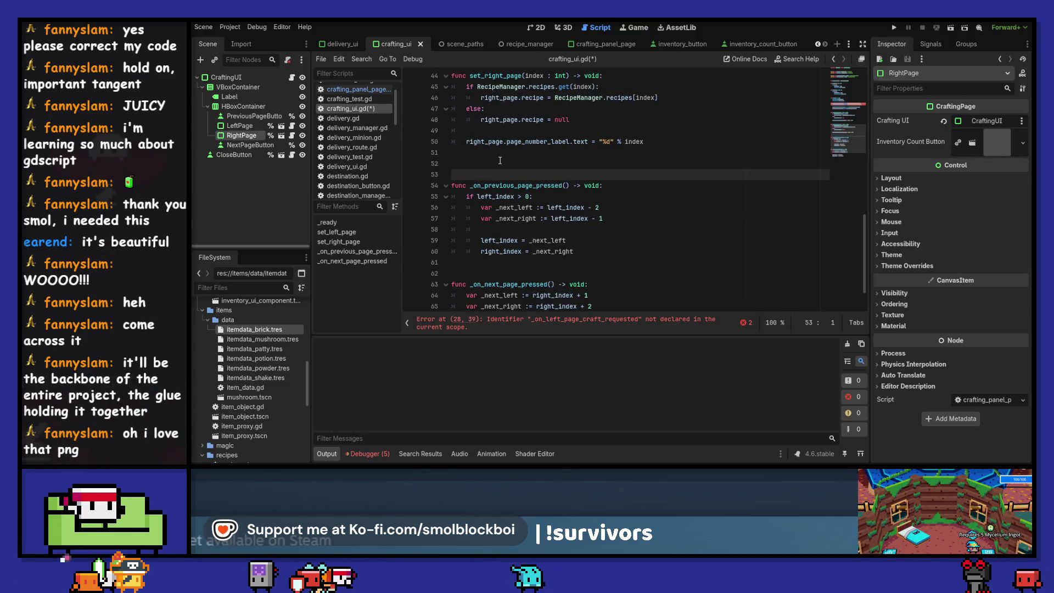
{"action": "key", "text": "Return"}
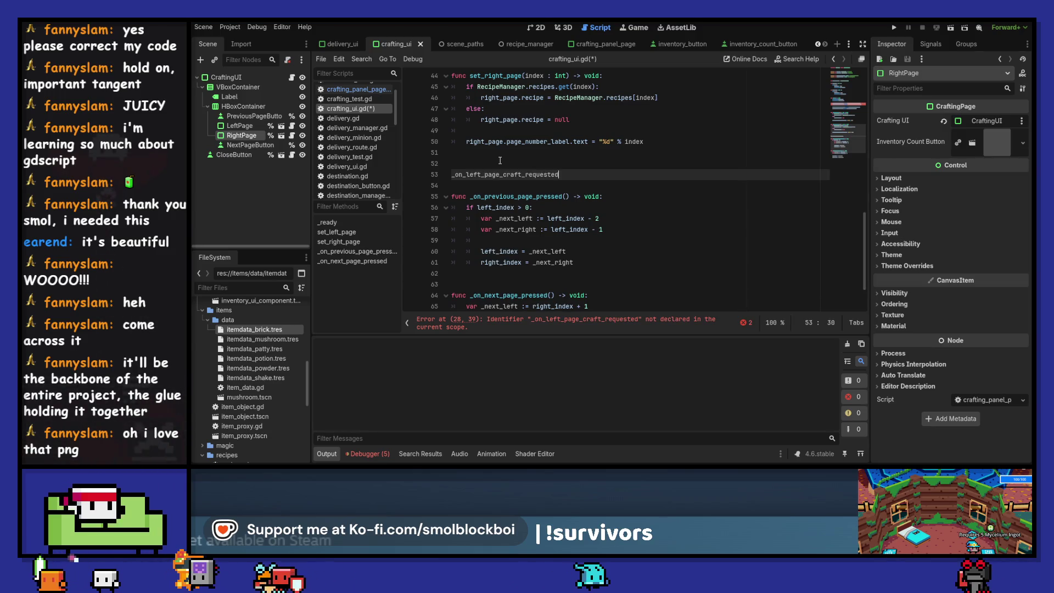
{"action": "key", "text": "shift+Home"}
{"action": "key", "text": "ctrl+x"}
{"action": "type", "text": "func "}
{"action": "type", "text": "("}
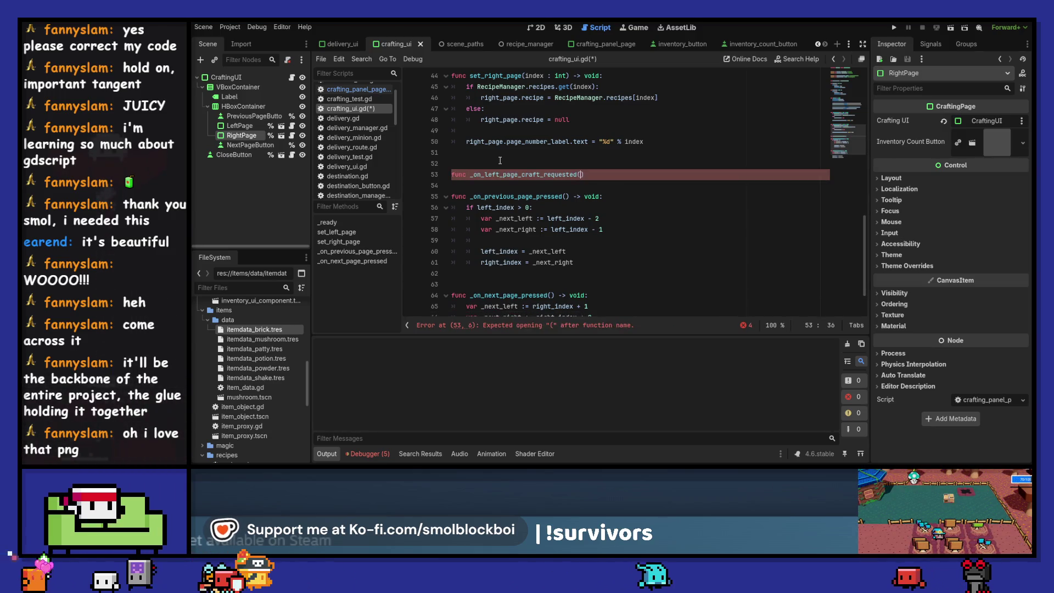
{"action": "type", "text": ")"}
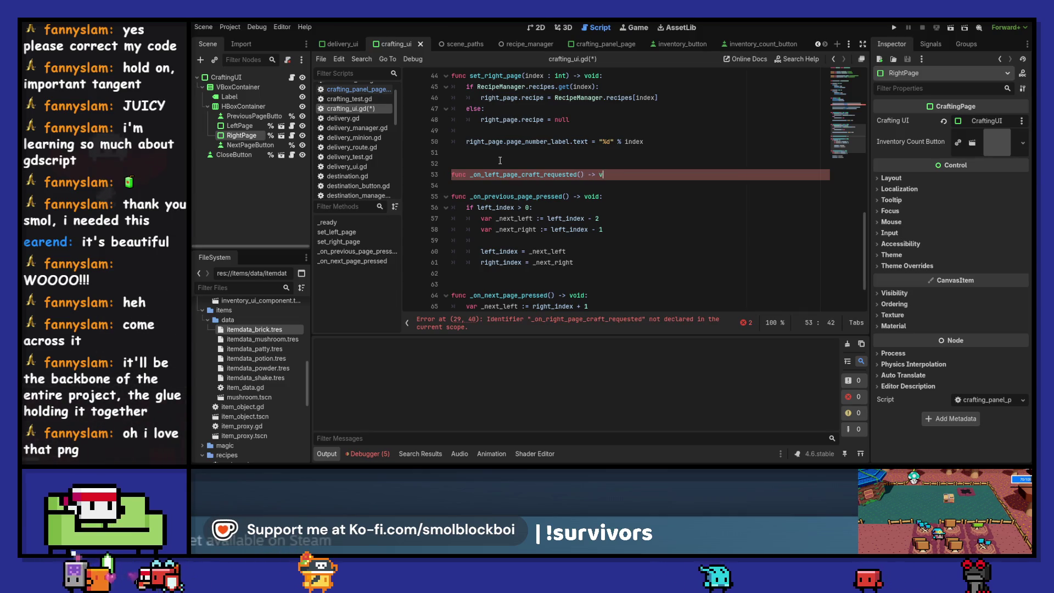
{"action": "type", "text": ":"}
{"action": "key", "text": "Return"}
{"action": "type", "text": "pass"}
{"action": "key", "text": "Return"}
{"action": "key", "text": "Return"}
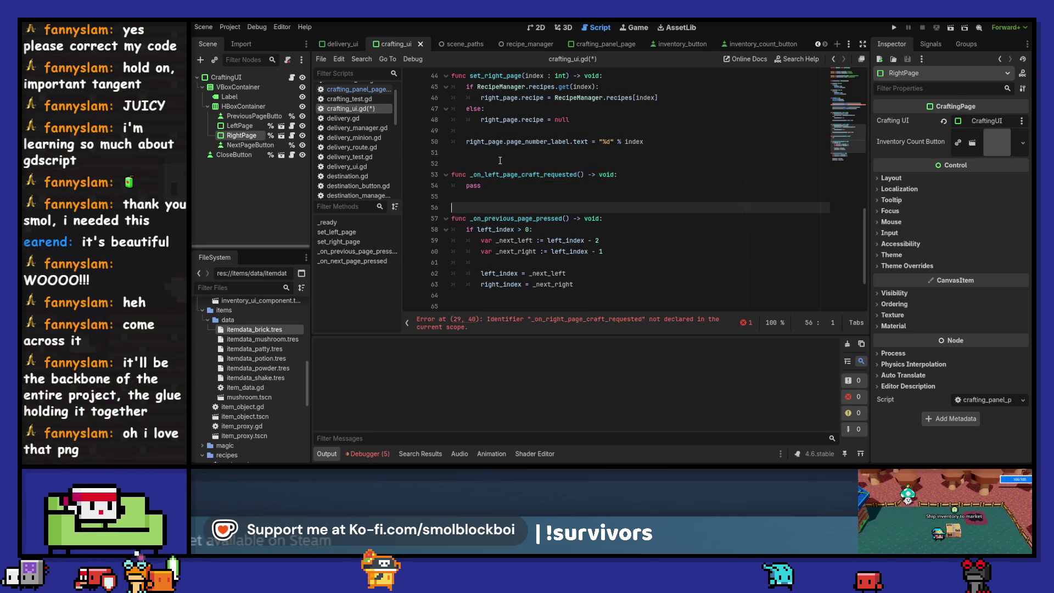
{"action": "scroll", "coordinate": [549, 154], "scroll_direction": "up", "scroll_amount": 6}
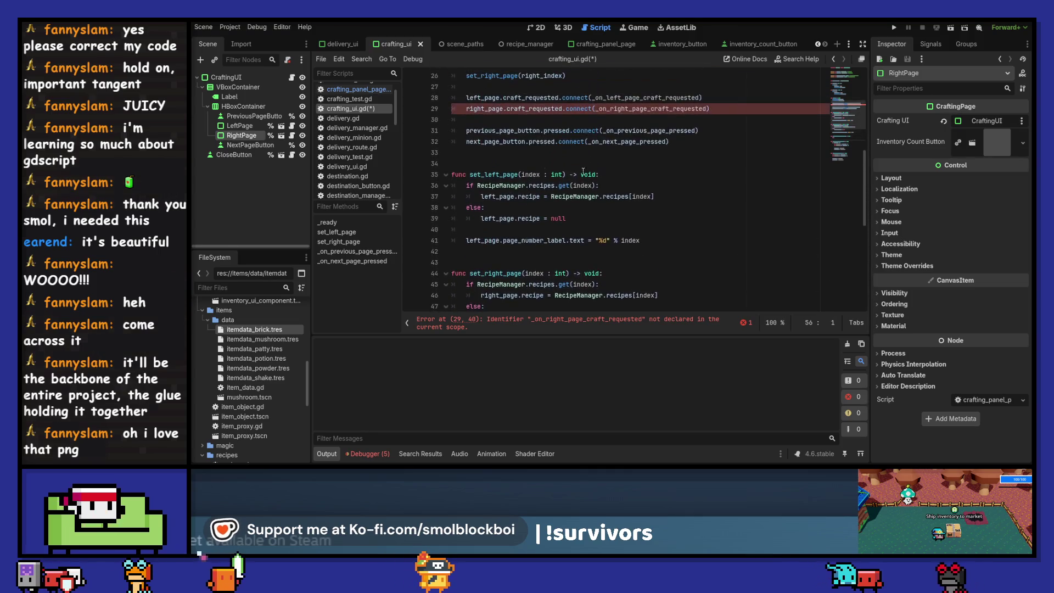
Add func _on_right_page_craft_requested() -> void: with a pass body below it
{"action": "double_click", "coordinate": [630, 108]}
{"action": "scroll", "coordinate": [549, 192], "scroll_direction": "down", "scroll_amount": 4}
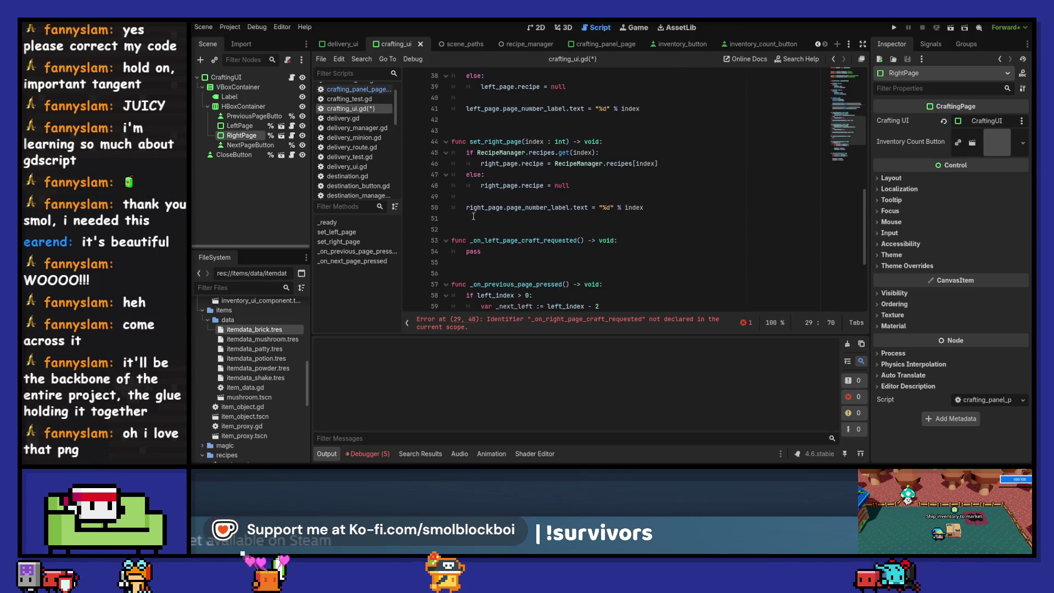
{"action": "left_click", "coordinate": [486, 262]}
{"action": "key", "text": "Return"}
{"action": "type", "text": "func"}
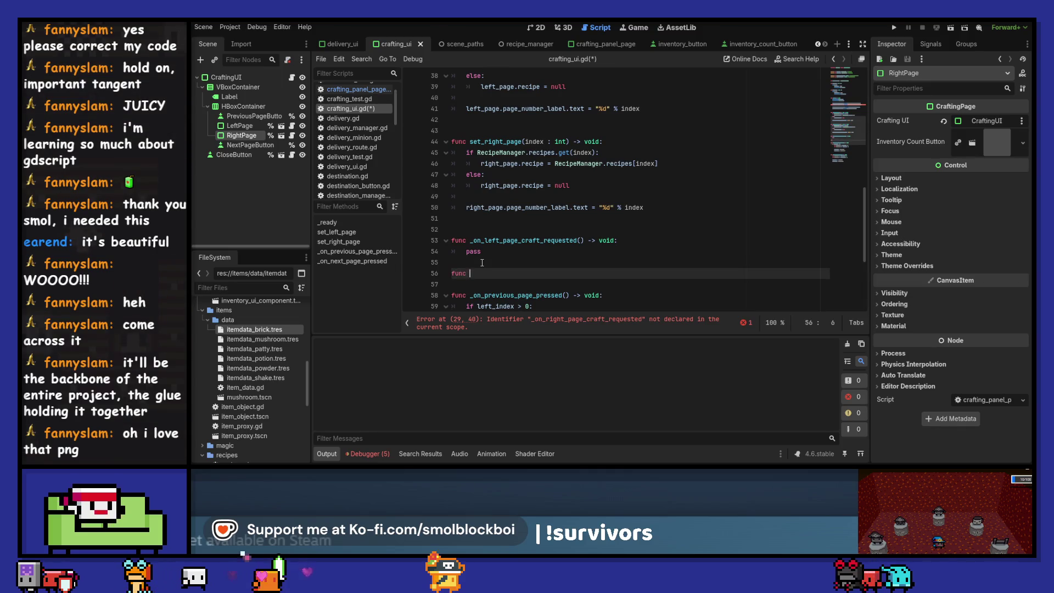
{"action": "type", "text": "() -> v"}
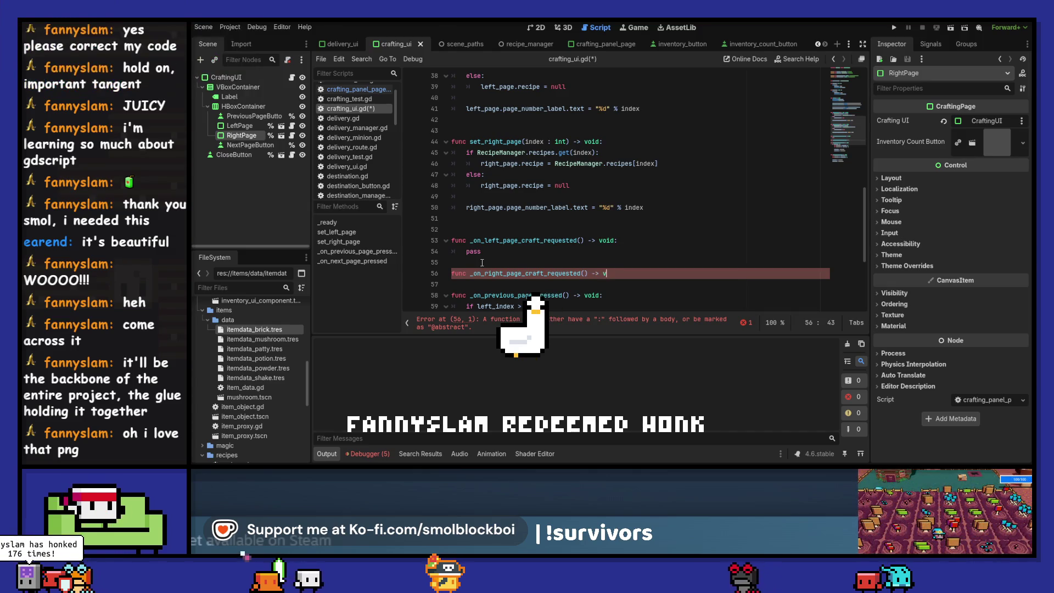
{"action": "type", "text": "oid:"}
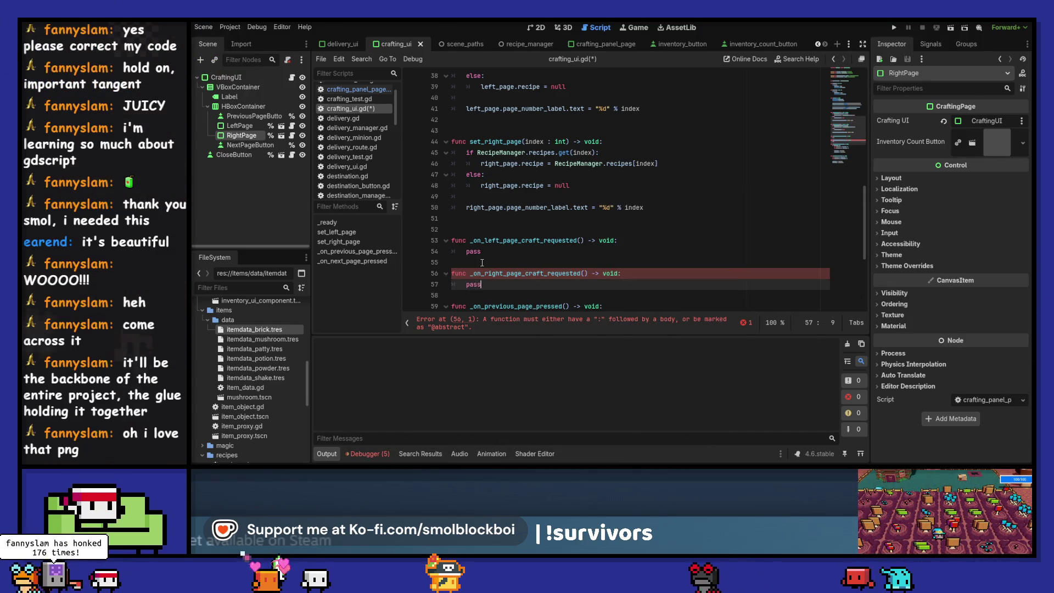
{"action": "key", "text": "Return"}
{"action": "type", "text": "pass"}
{"action": "key", "text": "Return"}
{"action": "key", "text": "Up"}
{"action": "key", "text": "Up"}
{"action": "key", "text": "Home"}
Save crafting_ui.gd
{"action": "key", "text": "Up"}
{"action": "key", "text": "Up"}
{"action": "key", "text": "Up"}
{"action": "key", "text": "ctrl+s"}
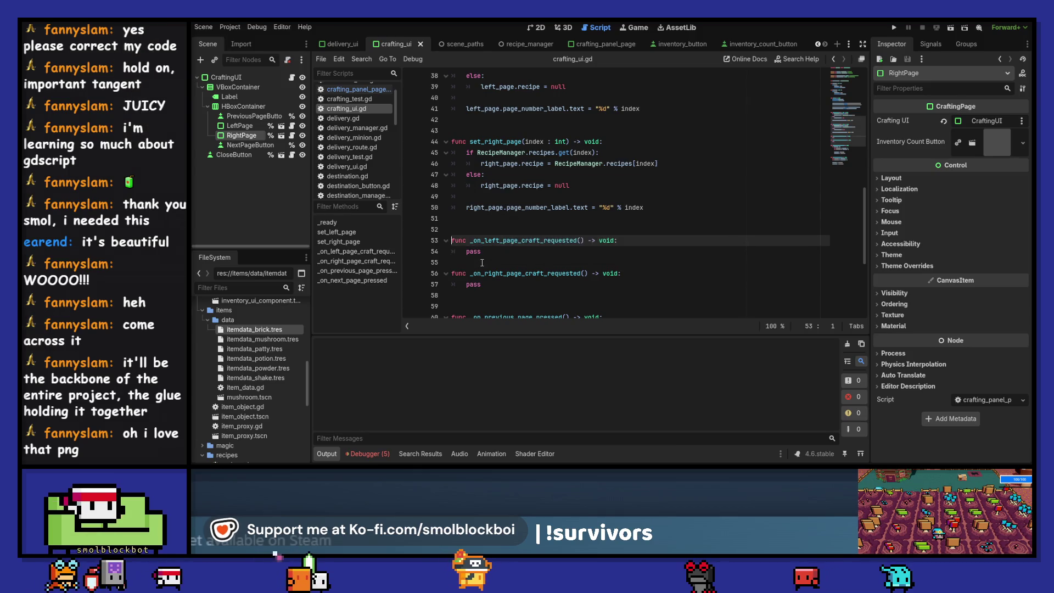
{"action": "scroll", "coordinate": [483, 261], "scroll_direction": "down", "scroll_amount": 1}
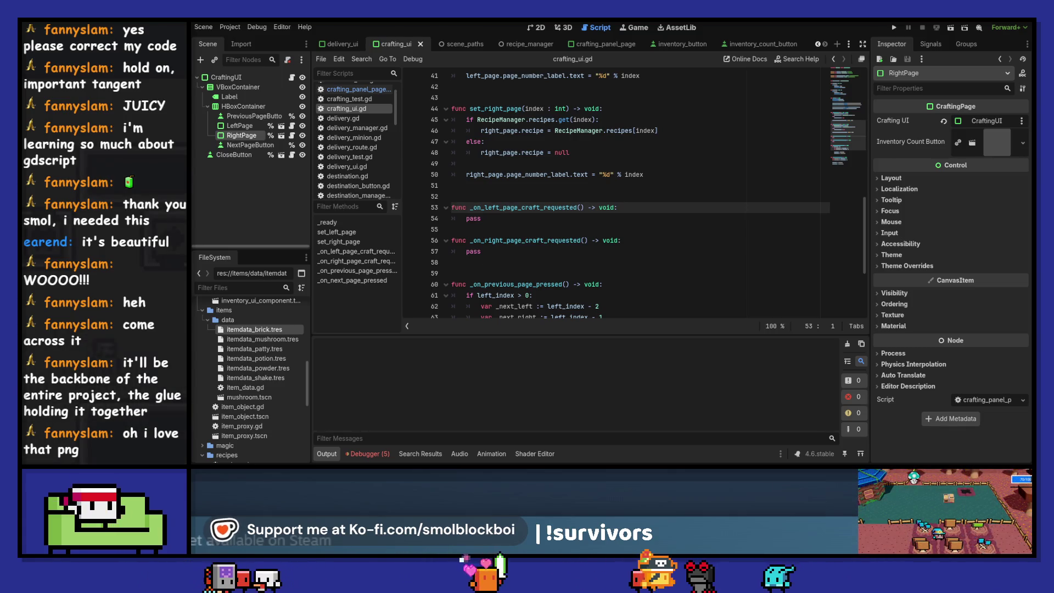
{"action": "key", "text": "super+alt+d"}
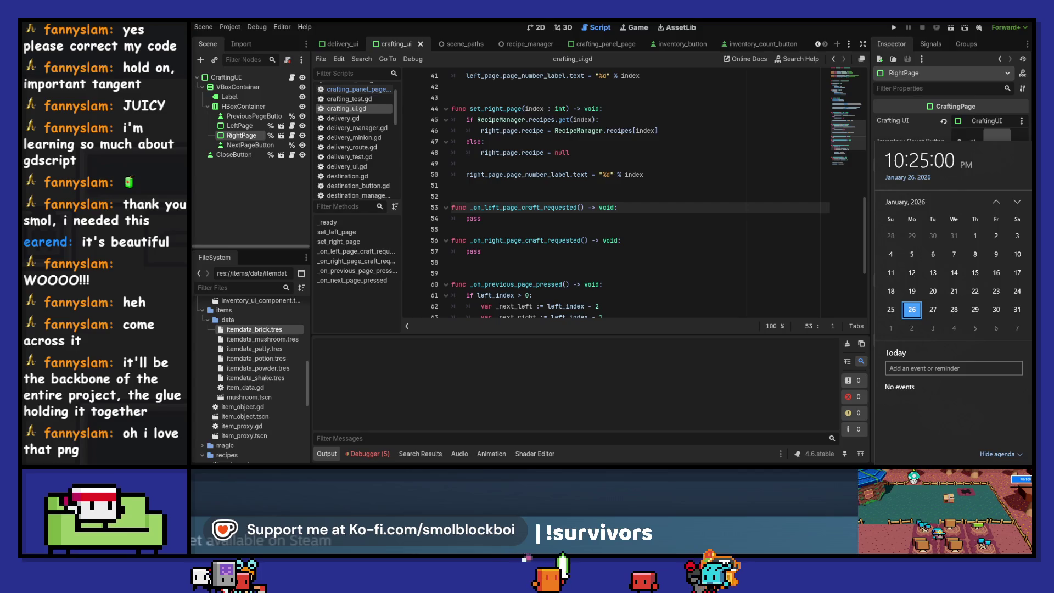
{"action": "double_click", "coordinate": [508, 219]}
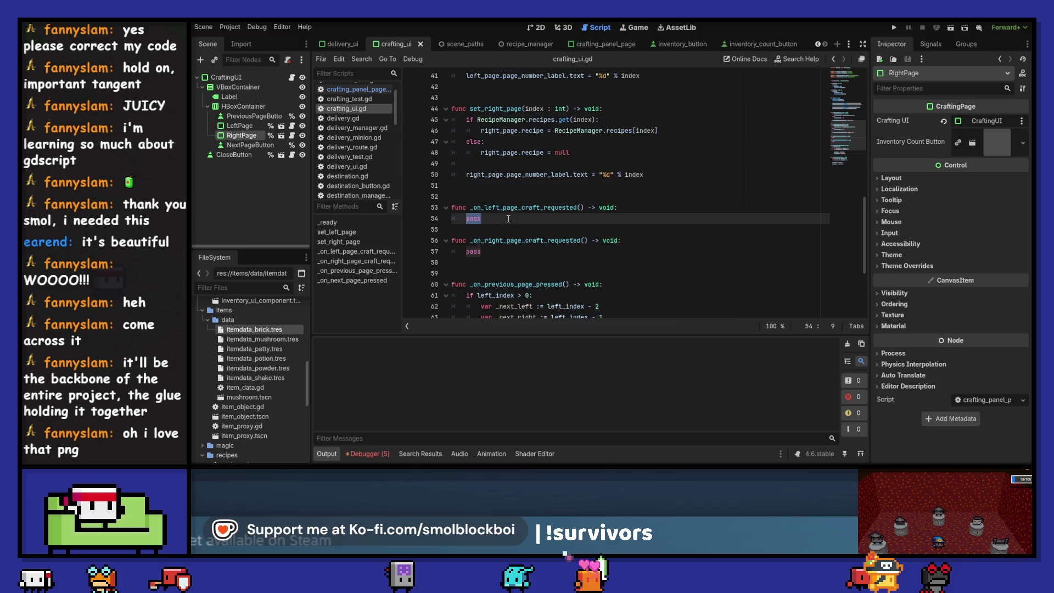
{"action": "scroll", "coordinate": [508, 218], "scroll_direction": "up", "scroll_amount": 7}
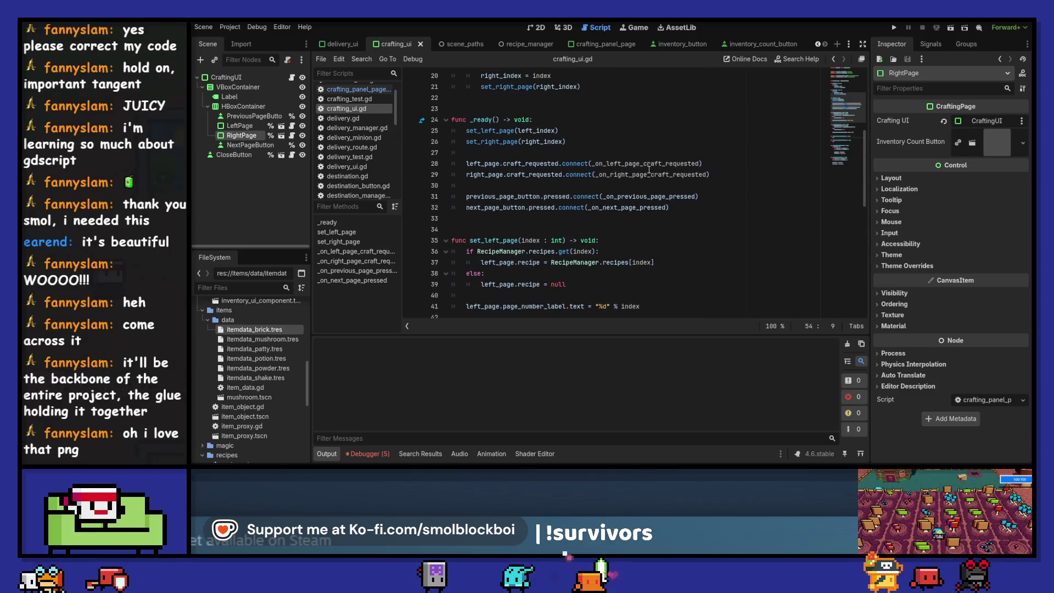
{"action": "mouse_move", "coordinate": [648, 170]}
{"action": "scroll", "coordinate": [649, 171], "scroll_direction": "up", "scroll_amount": 4}
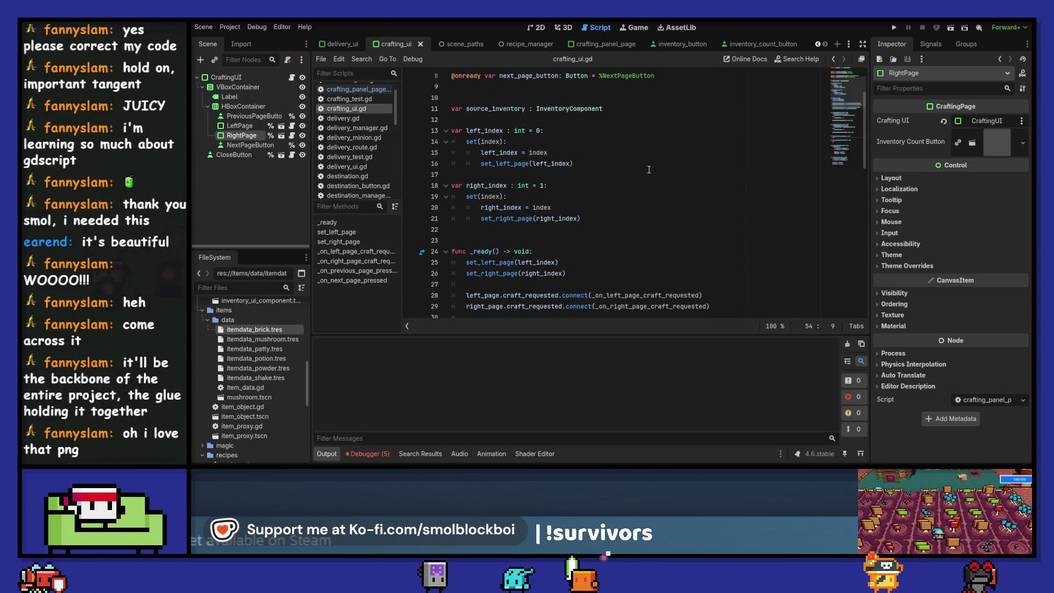
{"action": "scroll", "coordinate": [649, 170], "scroll_direction": "down", "scroll_amount": 12}
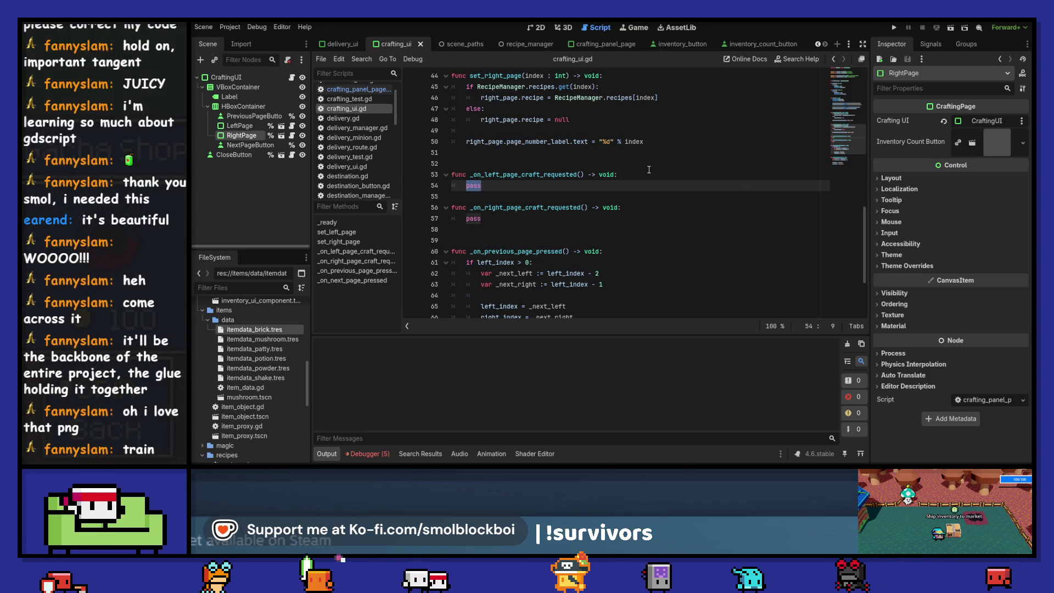
{"action": "scroll", "coordinate": [664, 176], "scroll_direction": "up", "scroll_amount": 10}
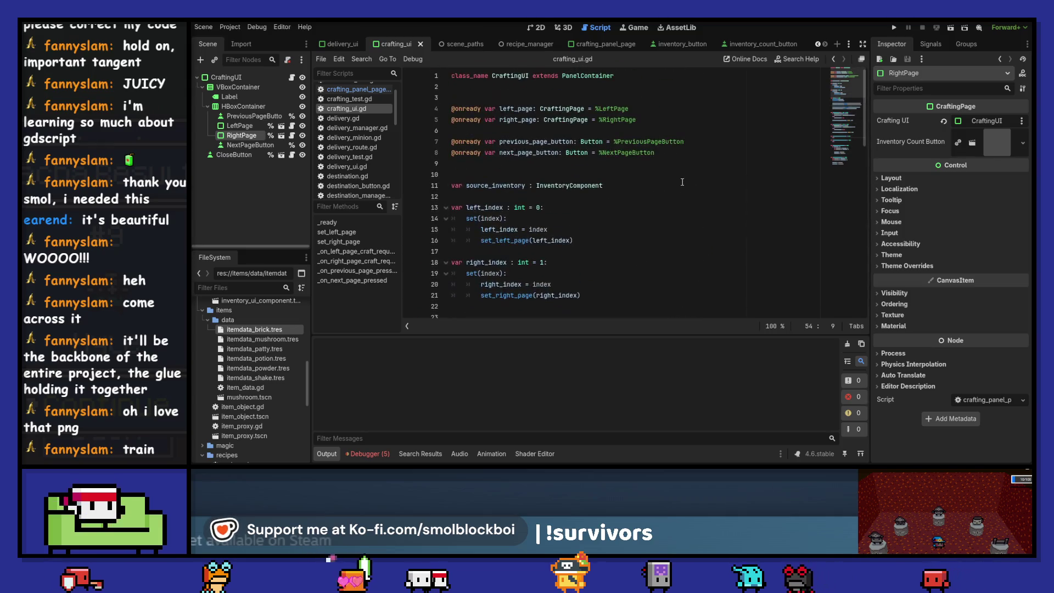
{"action": "double_click", "coordinate": [485, 187]}
{"action": "scroll", "coordinate": [484, 189], "scroll_direction": "down", "scroll_amount": 12}
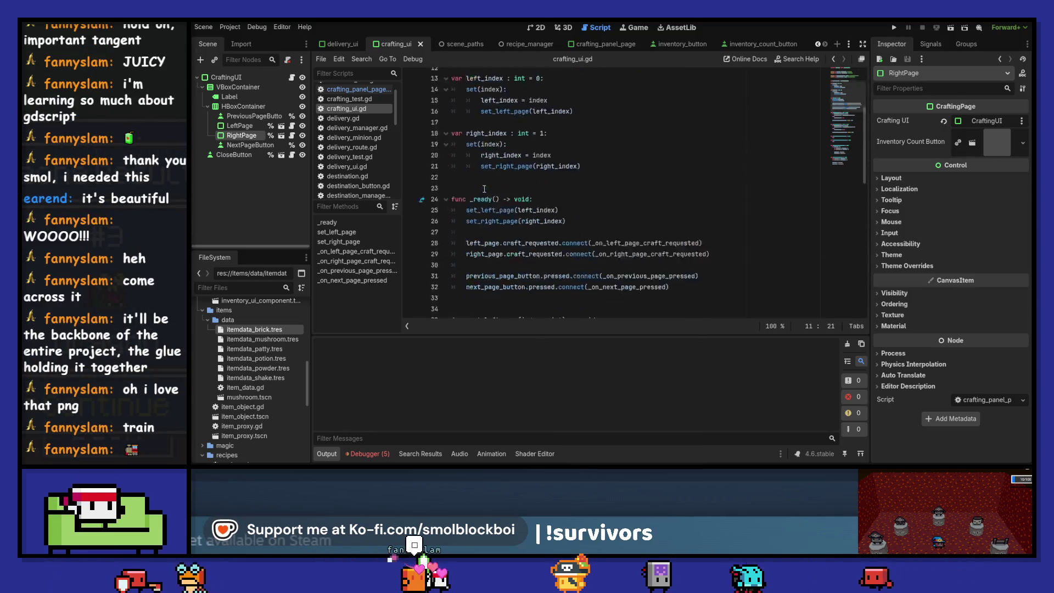
{"action": "double_click", "coordinate": [502, 232]}
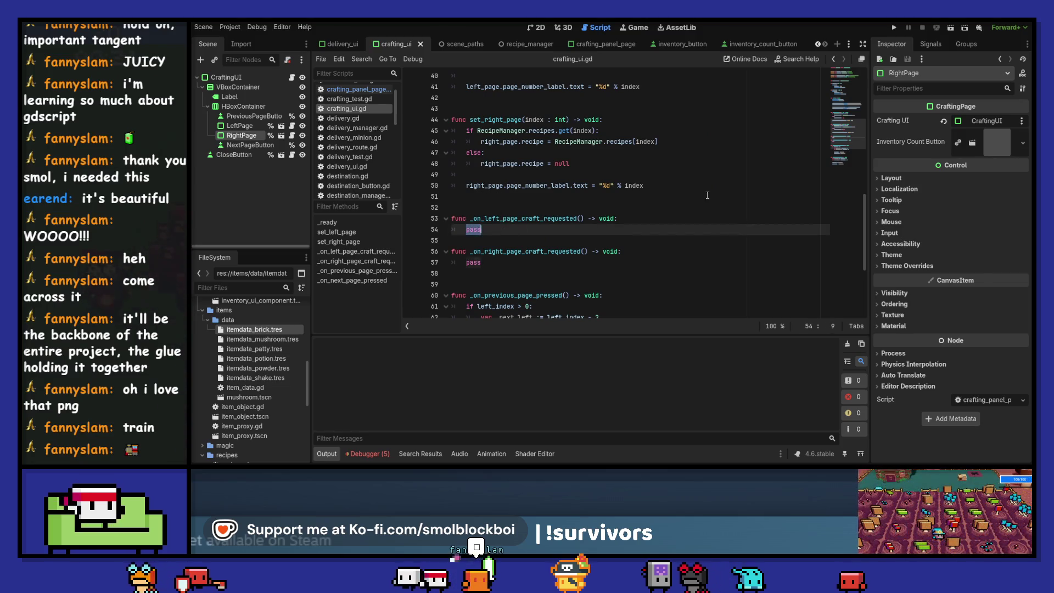
Replace pass with source_inventory.add_item_to_inventory() and start a new line above it
{"action": "type", "text": ".add"}
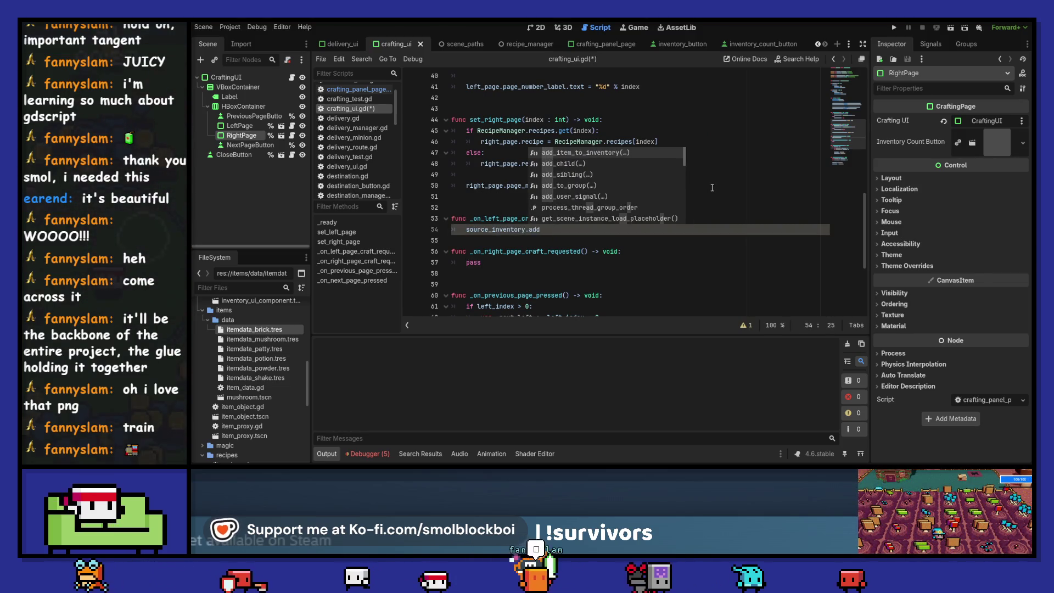
{"action": "key", "text": "Return"}
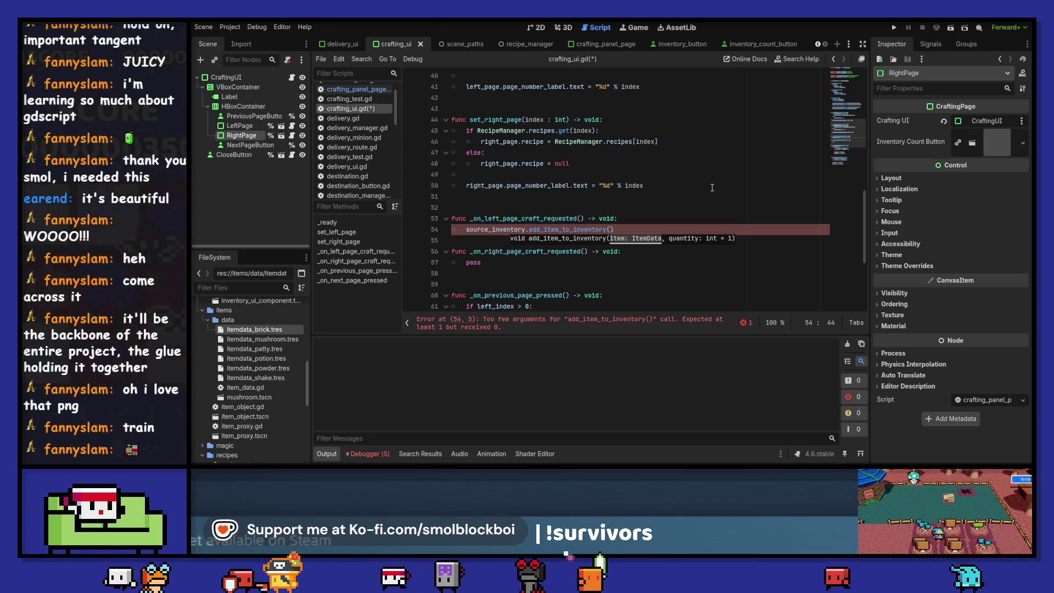
{"action": "scroll", "coordinate": [711, 188], "scroll_direction": "up", "scroll_amount": 5}
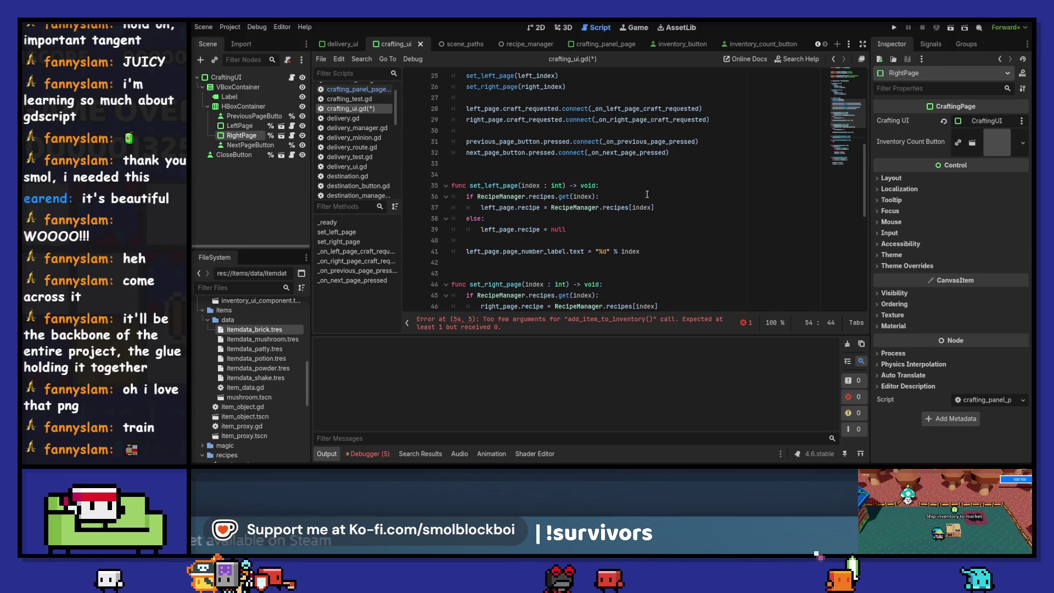
{"action": "left_click_drag", "start_coordinate": [477, 198], "coordinate": [596, 198]}
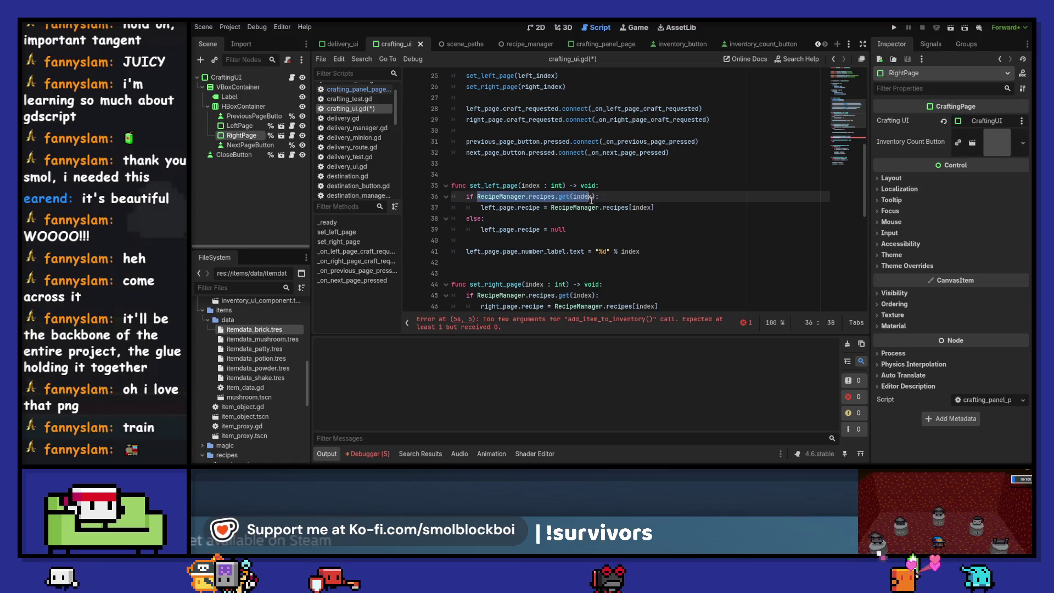
{"action": "scroll", "coordinate": [595, 200], "scroll_direction": "down", "scroll_amount": 5}
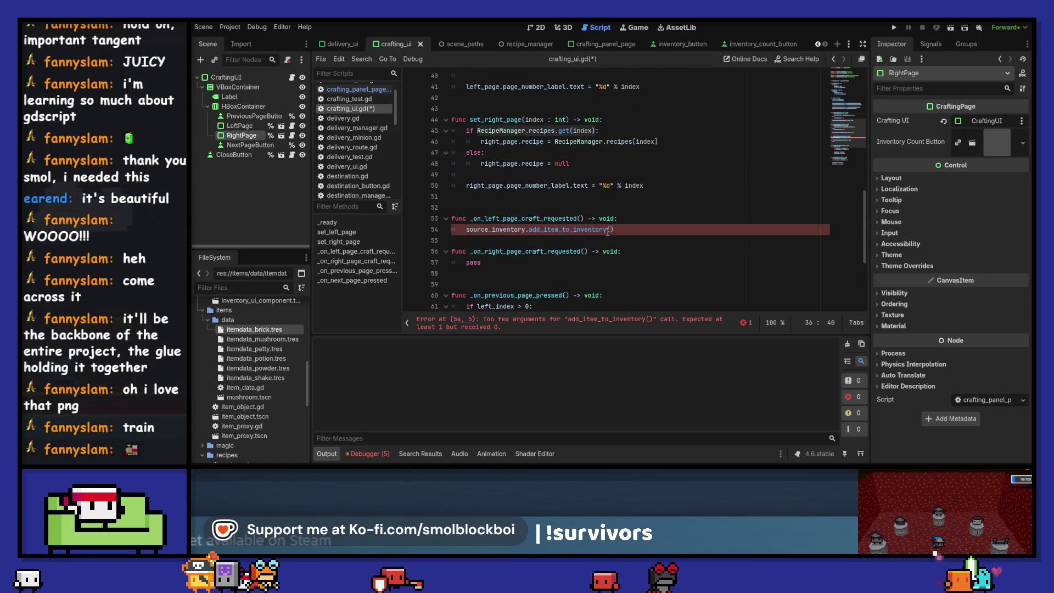
{"action": "left_click", "coordinate": [640, 217]}
{"action": "key", "text": "Return"}
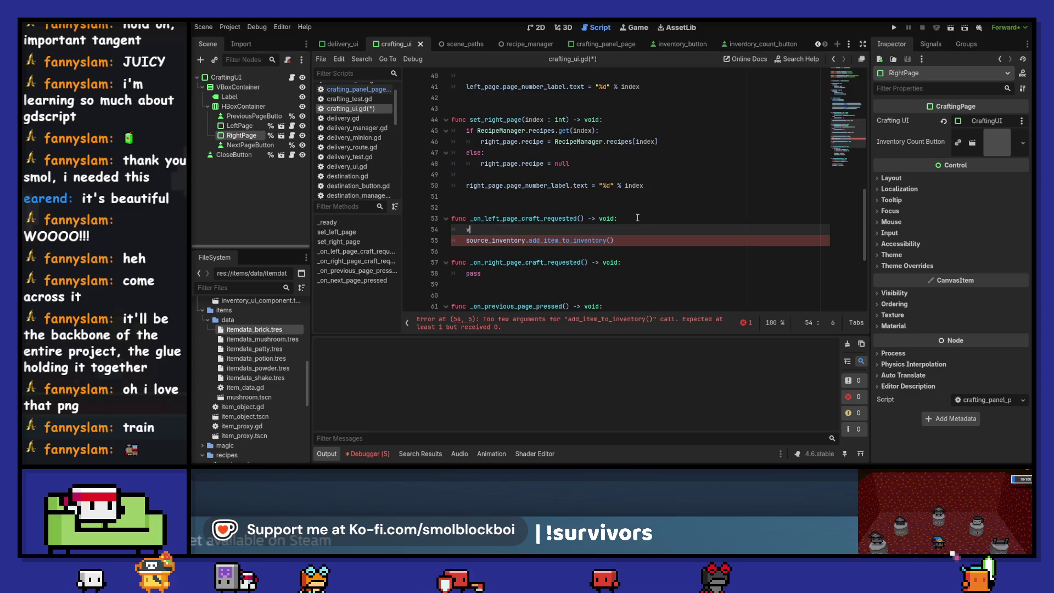
Declare _item as RecipeManager.recipes.get(left_index).result and pass it to add_item_to_inventory
{"action": "type", "text": "var _ite"}
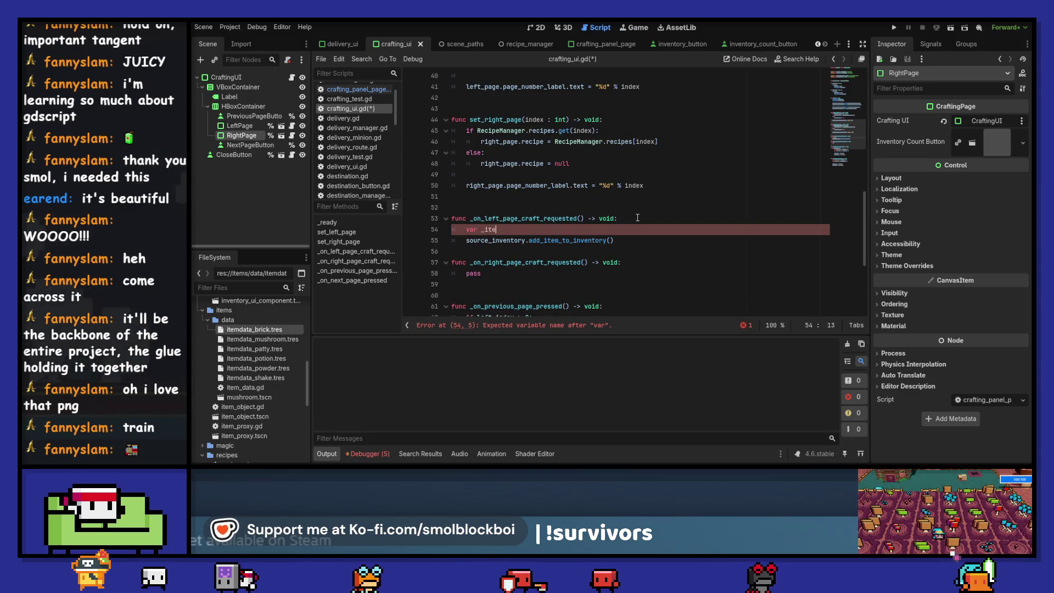
{"action": "type", "text": "m : ItemD"}
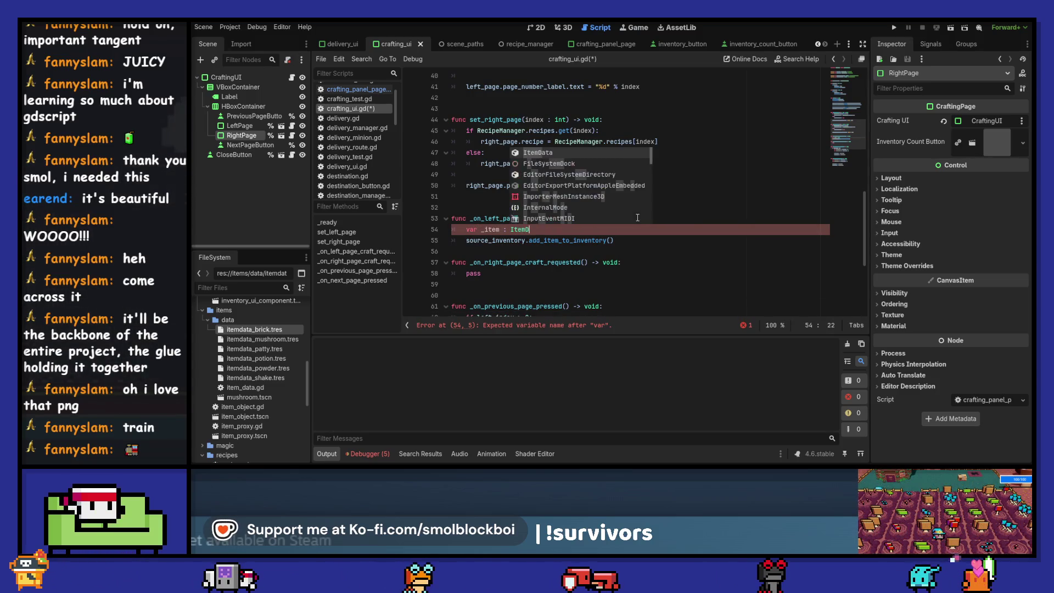
{"action": "type", "text": "ata = RecipeManager.recipes.get(left"}
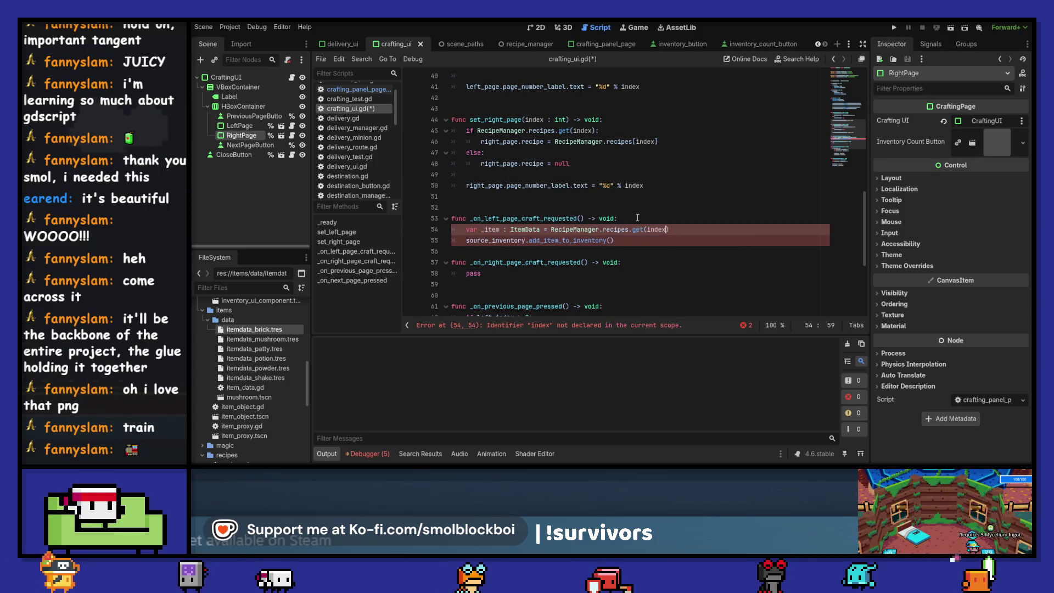
{"action": "type", "text": "_"}
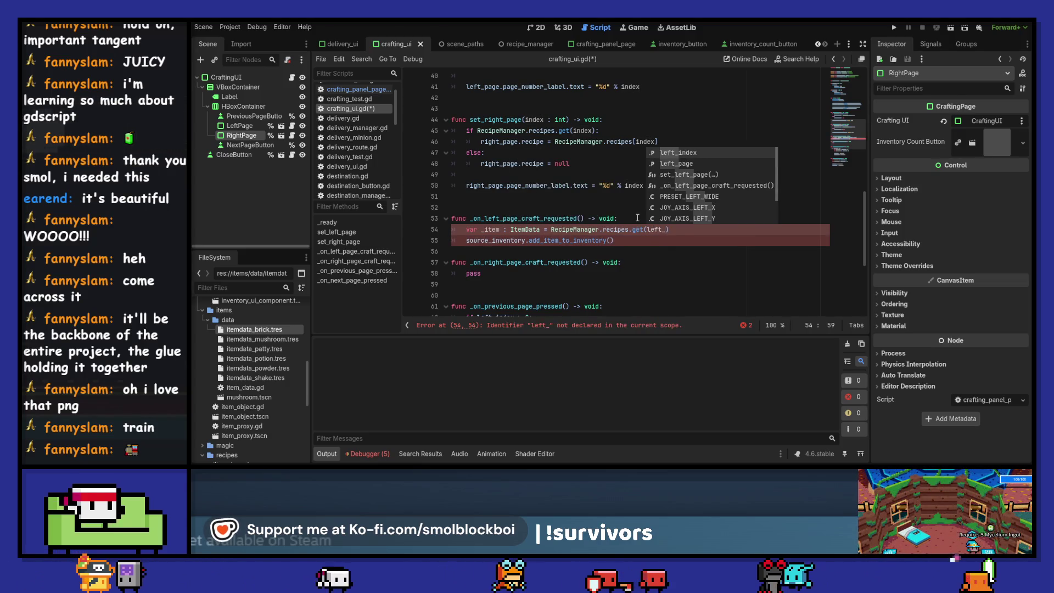
{"action": "type", "text": "index"}
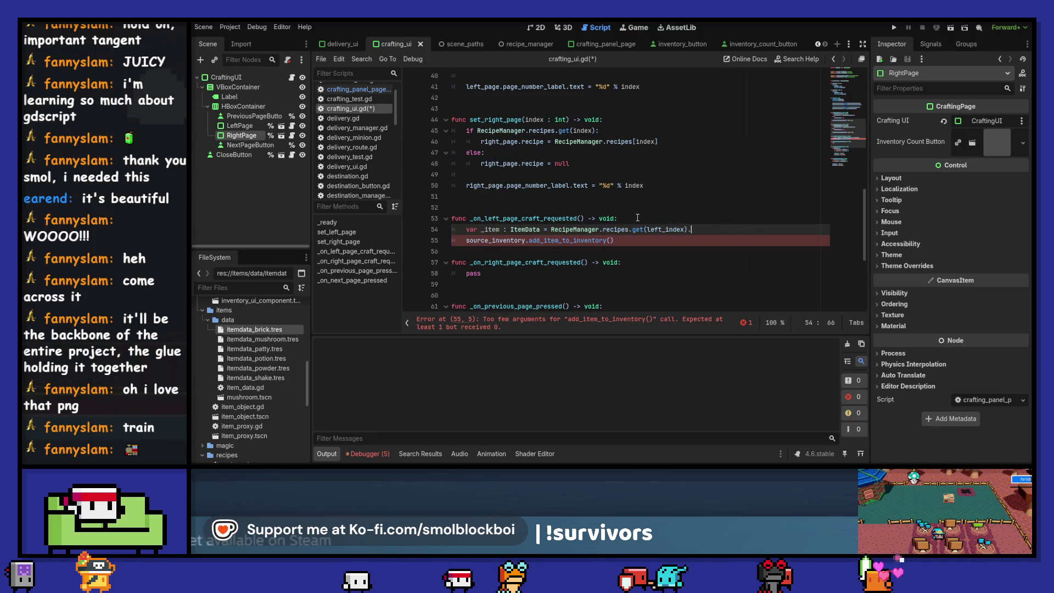
{"action": "type", "text": ").result."}
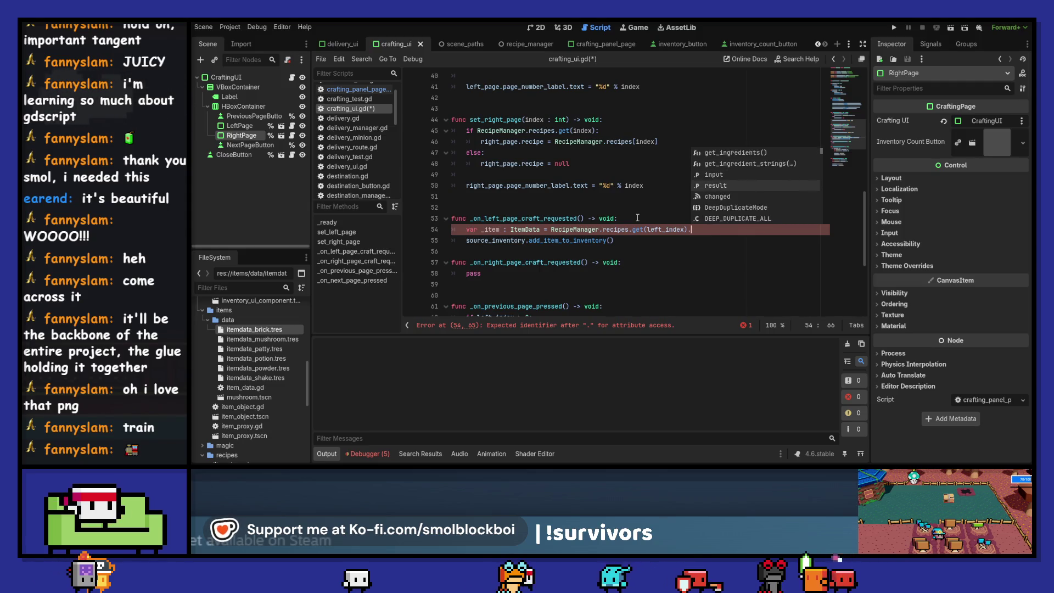
{"action": "key", "text": "BackSpace"}
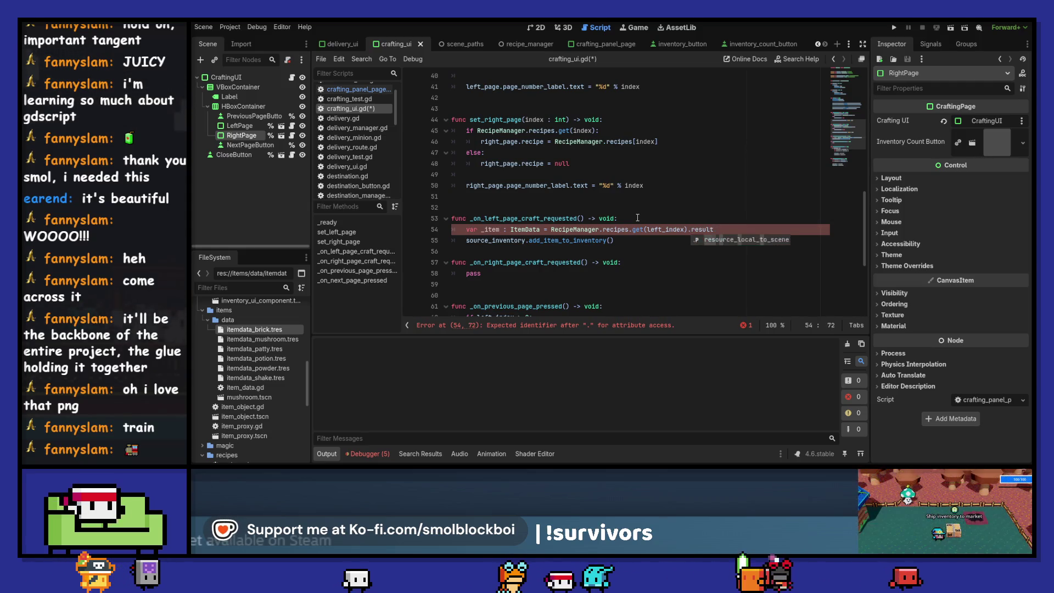
{"action": "key", "text": "Escape"}
{"action": "key", "text": "Down"}
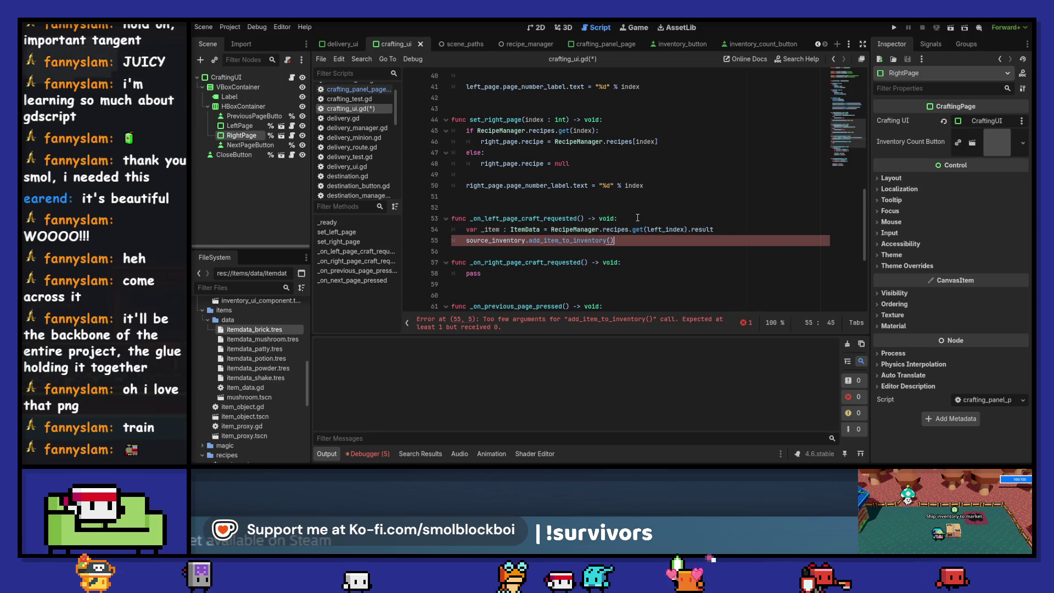
{"action": "type", "text": "_item"}
{"action": "key", "text": "Escape"}
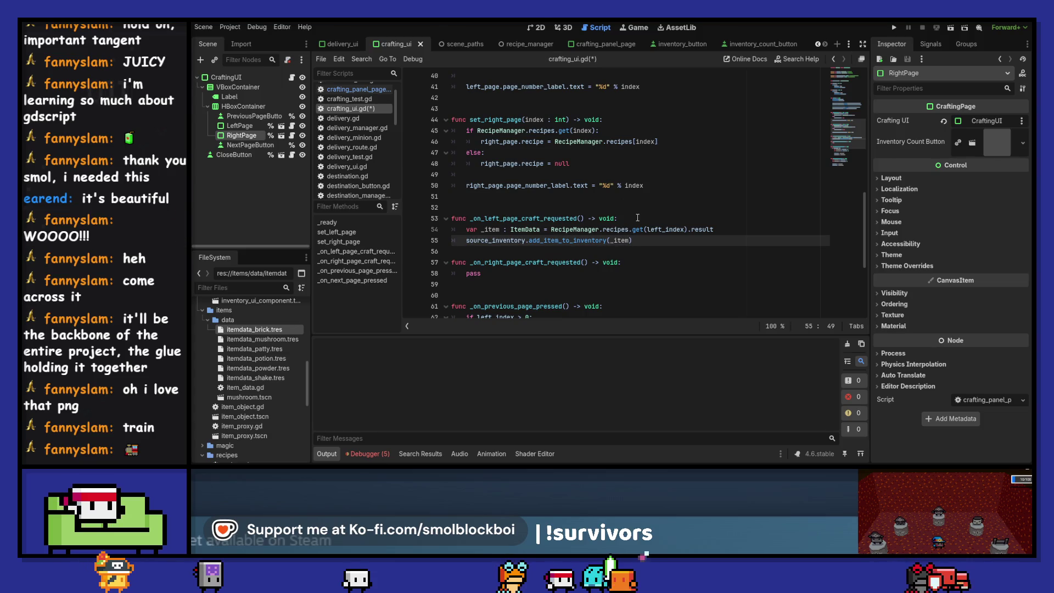
Copy the left handler's two body lines over the right handler's pass
{"action": "key", "text": "Down"}
{"action": "key", "text": "Return"}
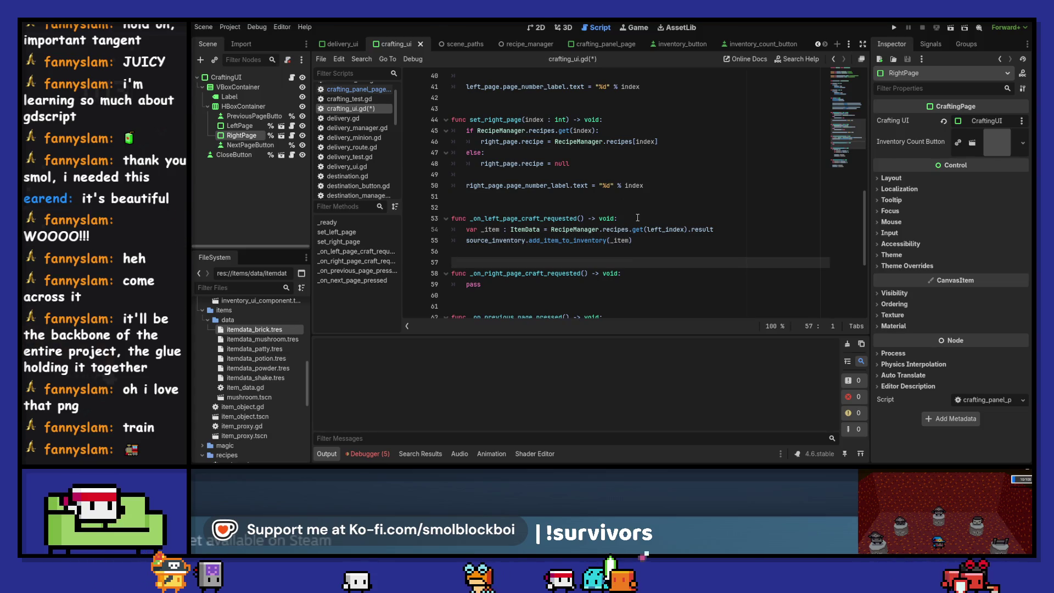
{"action": "key", "text": "Up"}
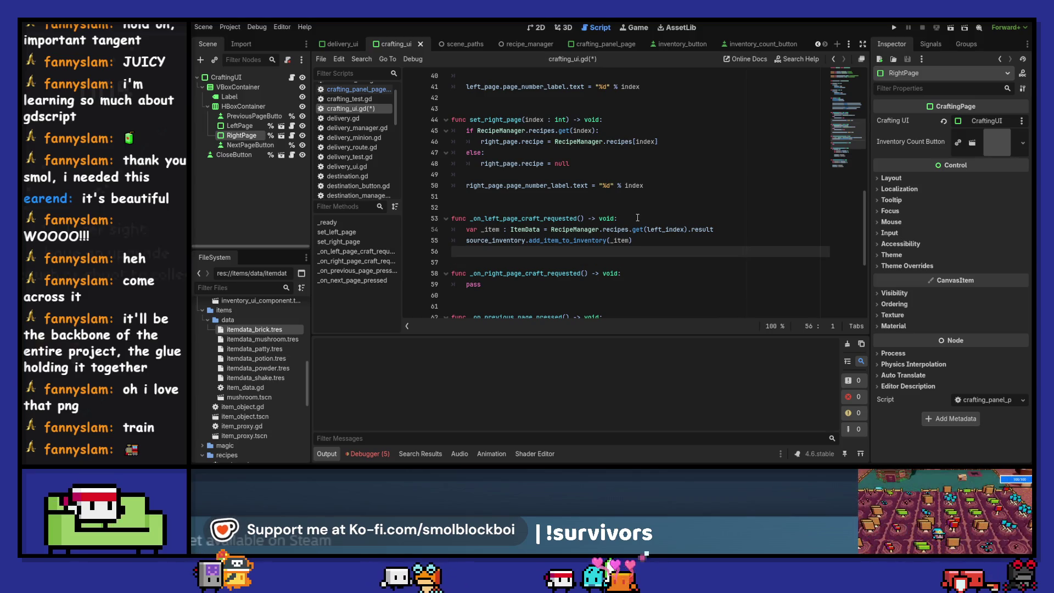
{"action": "key", "text": "Left"}
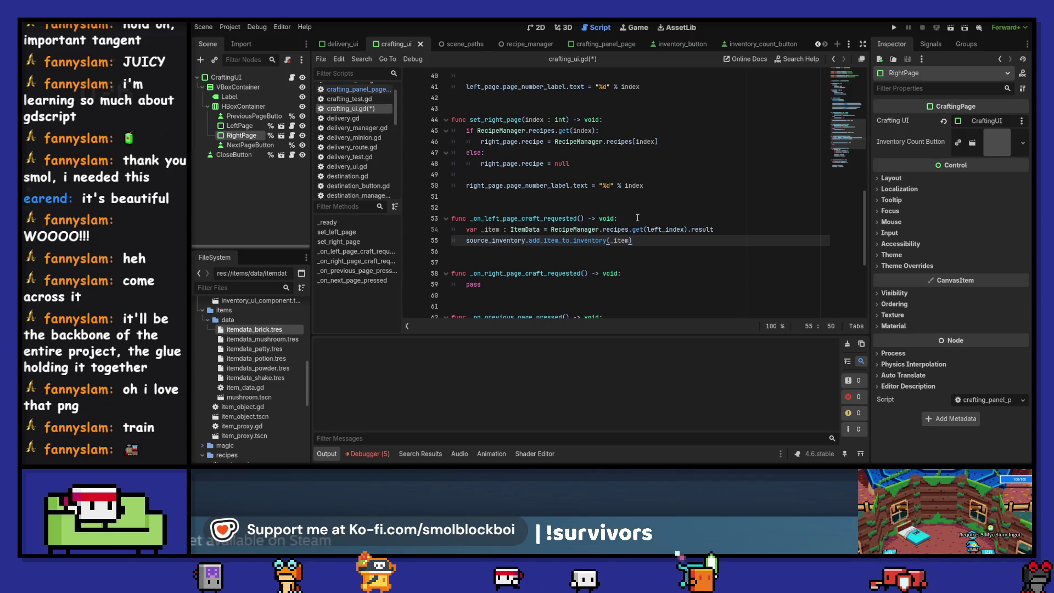
{"action": "key", "text": "shift+Home"}
{"action": "key", "text": "shift+Home"}
{"action": "key", "text": "ctrl+c"}
{"action": "key", "text": "Left"}
{"action": "key", "text": "Down"}
{"action": "key", "text": "Down"}
{"action": "key", "text": "Down"}
{"action": "key", "text": "shift+End"}
{"action": "key", "text": "ctrl+v"}
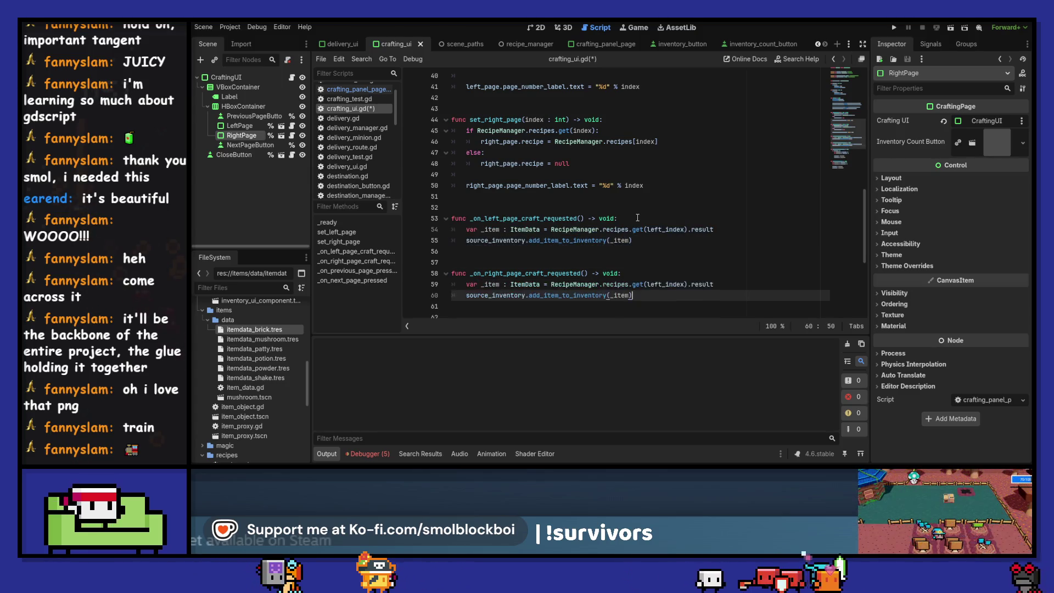
Change left_index to right_index in the right handler and save the script
{"action": "key", "text": "Up"}
{"action": "key", "text": "Right"}
{"action": "key", "text": "shift+Right"}
{"action": "key", "text": "shift+Right"}
{"action": "key", "text": "shift+Right"}
{"action": "type", "text": "ri"}
{"action": "key", "text": "ctrl+s"}
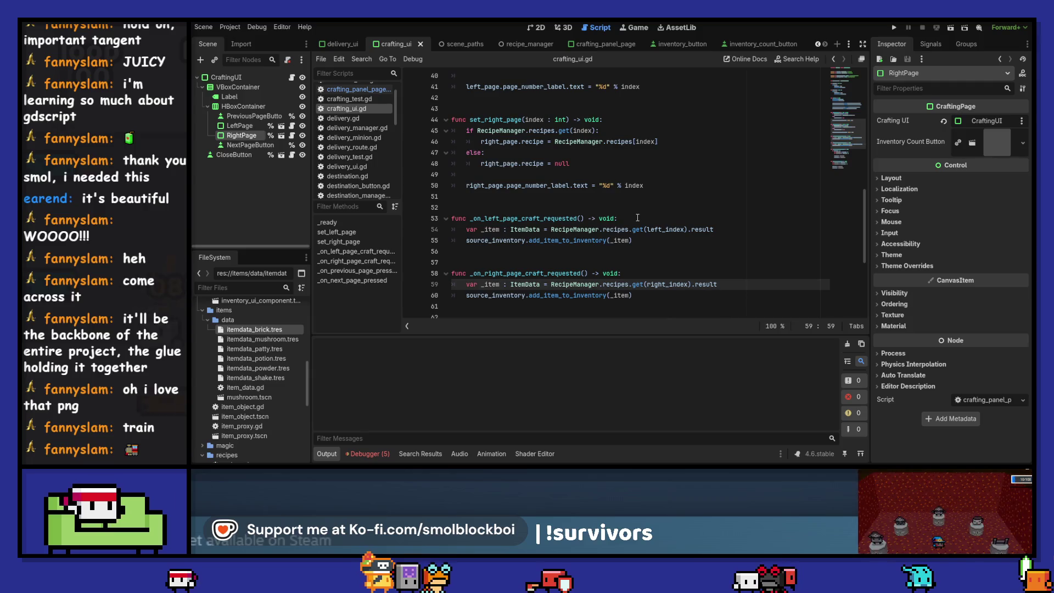
Start a new source_inventory line below the left handler's add-item call
{"action": "key", "text": "Up"}
{"action": "key", "text": "Up"}
{"action": "key", "text": "Up"}
{"action": "key", "text": "Return"}
{"action": "key", "text": "Return"}
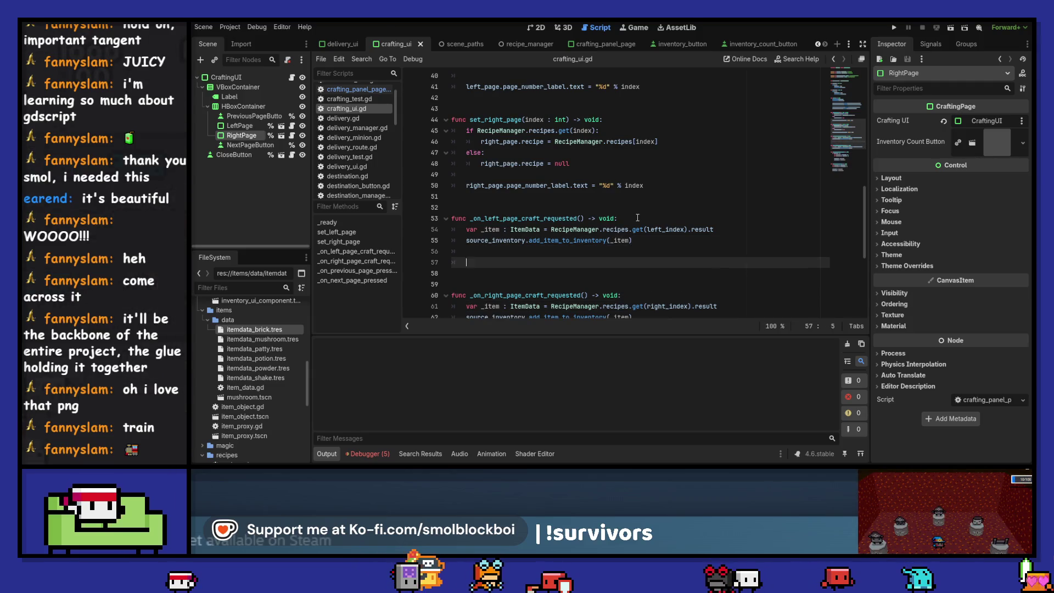
{"action": "type", "text": "source"}
{"action": "key", "text": "Return"}
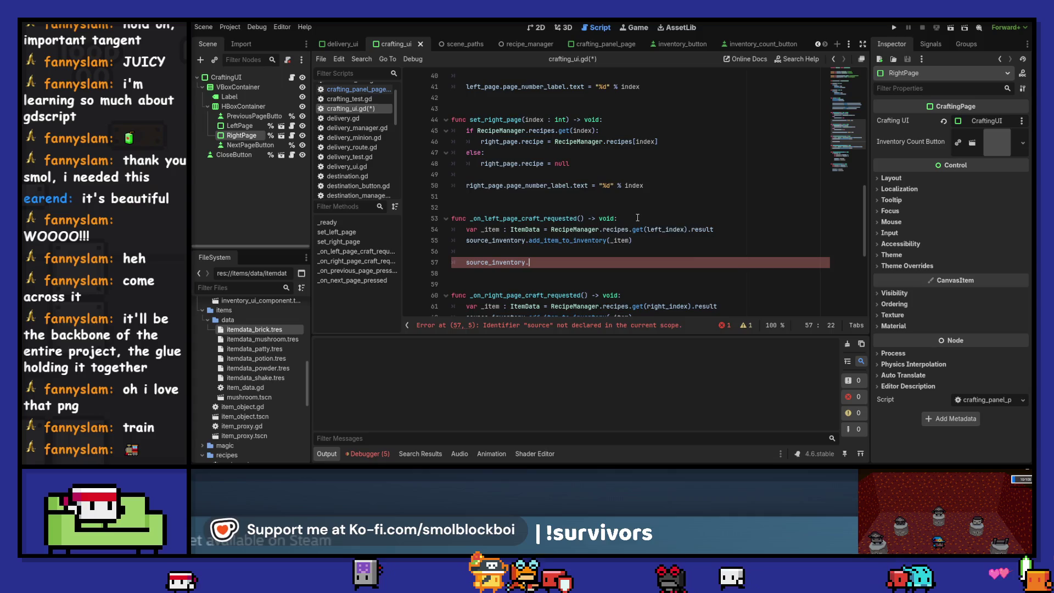
{"action": "type", "text": ".tr"}
{"action": "key", "text": "BackSpace"}
{"action": "key", "text": "BackSpace"}
{"action": "key", "text": "BackSpace"}
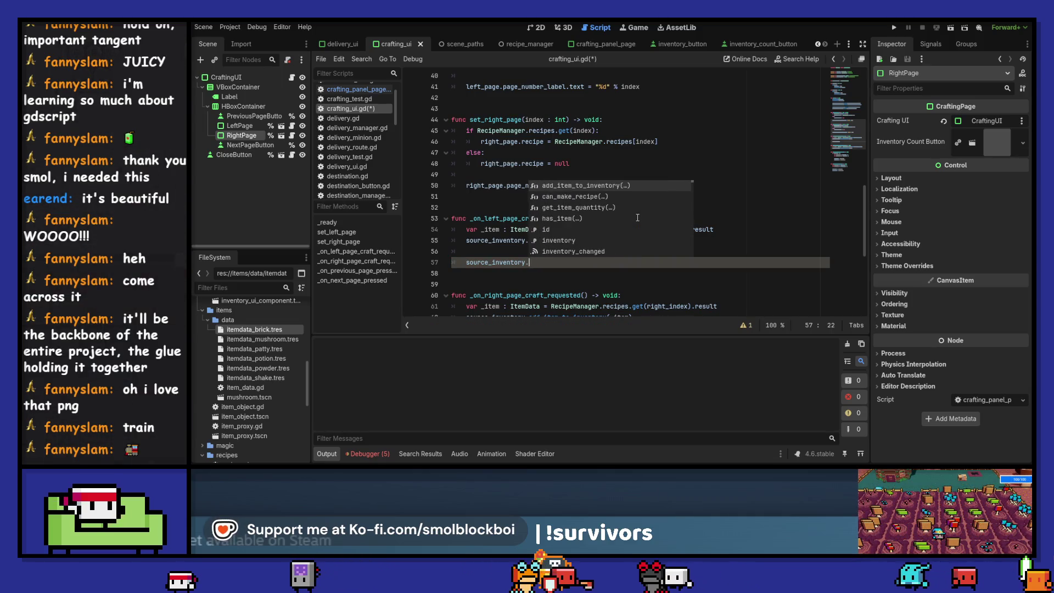
{"action": "left_click", "coordinate": [520, 263], "text": "ctrl"}
{"action": "left_click", "coordinate": [564, 186], "text": "ctrl"}
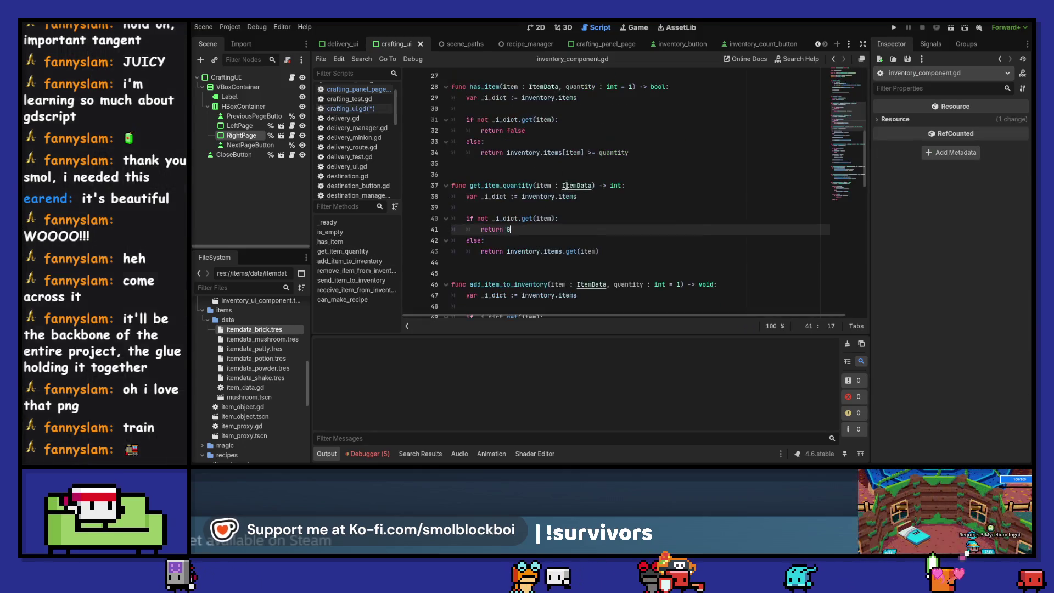
{"action": "scroll", "coordinate": [680, 214], "scroll_direction": "down", "scroll_amount": 7}
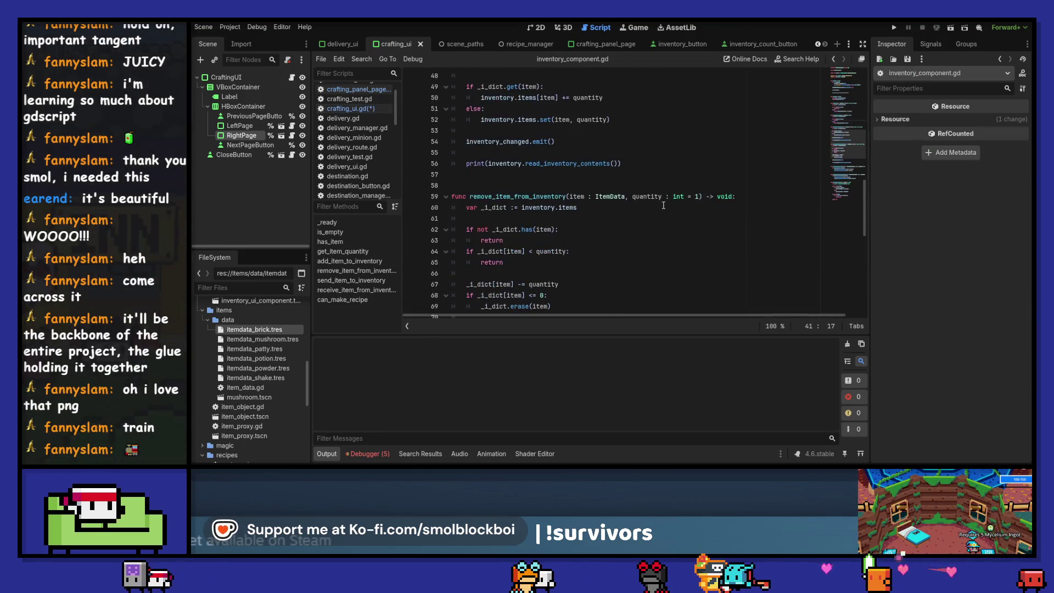
{"action": "scroll", "coordinate": [663, 205], "scroll_direction": "down", "scroll_amount": 4}
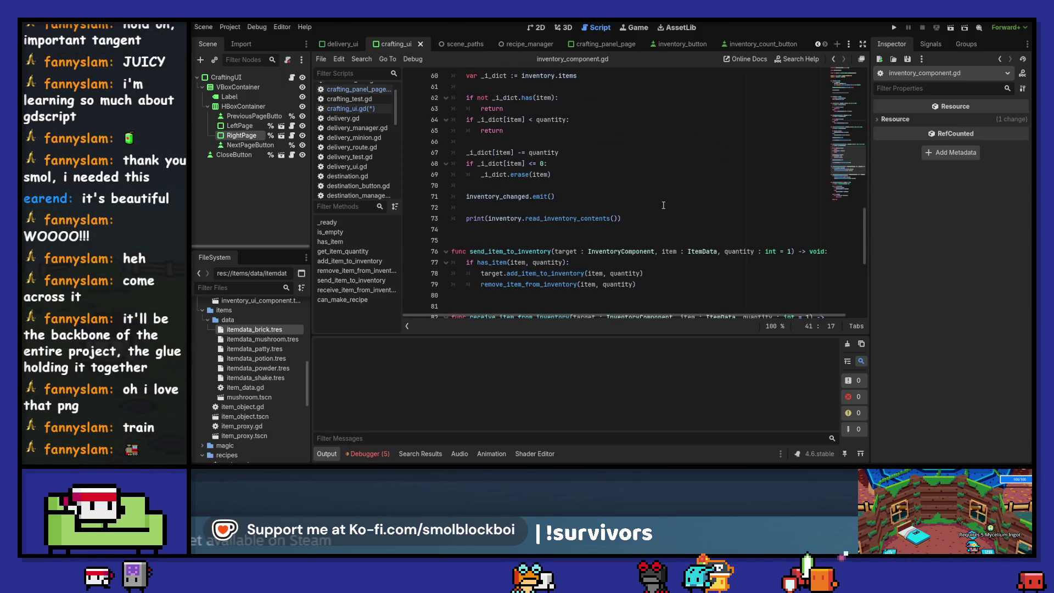
{"action": "scroll", "coordinate": [663, 205], "scroll_direction": "down", "scroll_amount": 4}
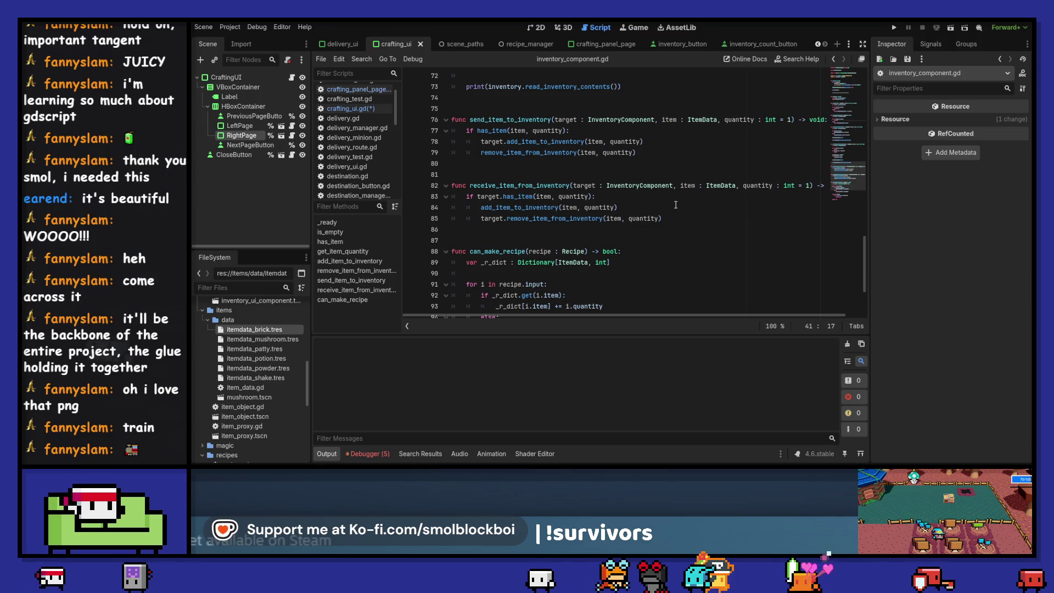
{"action": "scroll", "coordinate": [675, 204], "scroll_direction": "up", "scroll_amount": 13}
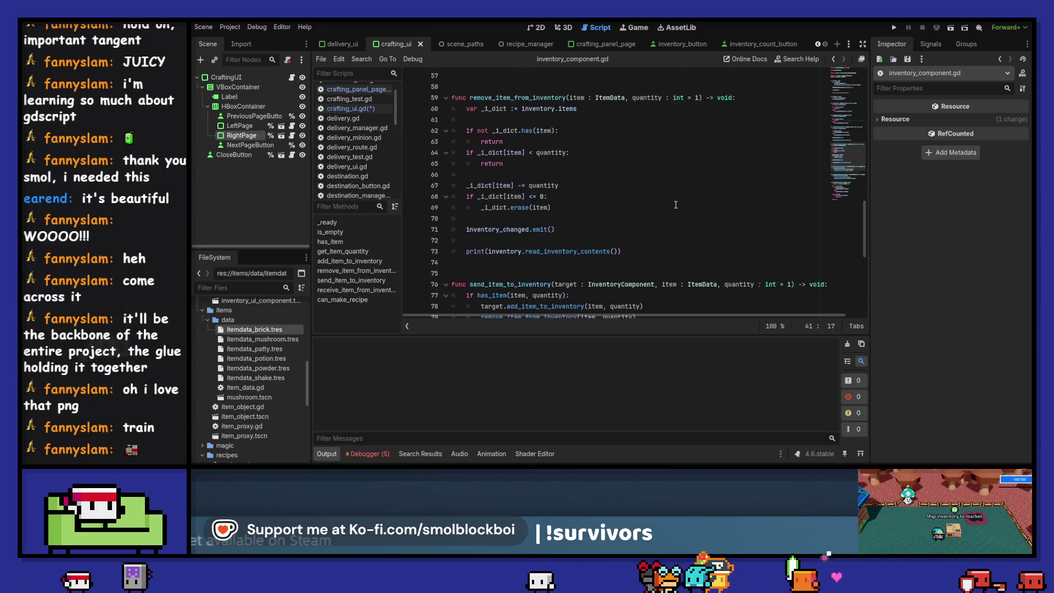
{"action": "scroll", "coordinate": [675, 205], "scroll_direction": "down", "scroll_amount": 12}
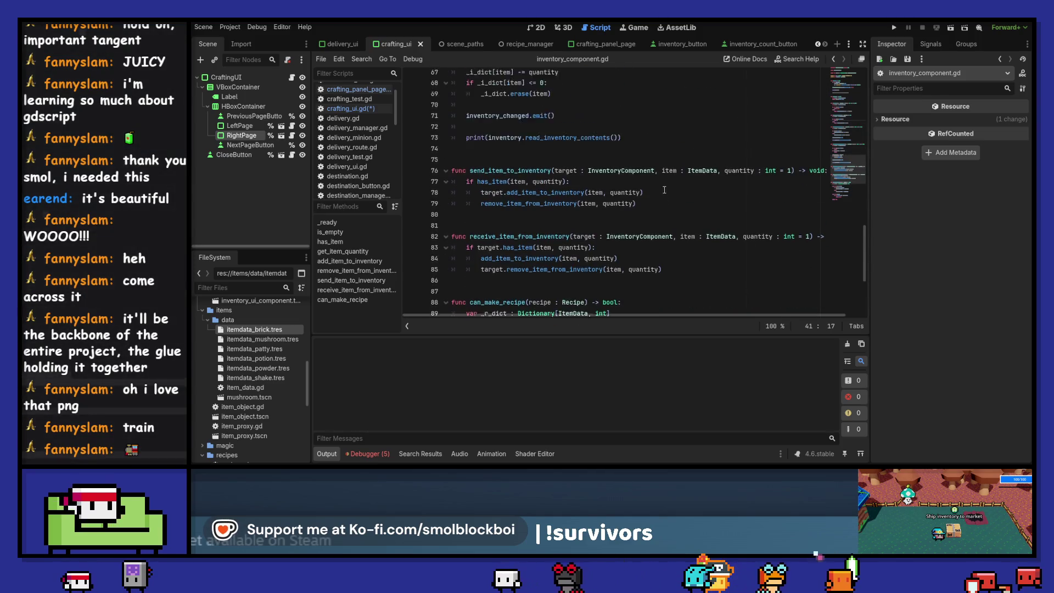
{"action": "scroll", "coordinate": [631, 189], "scroll_direction": "up", "scroll_amount": 13}
{"action": "scroll", "coordinate": [664, 189], "scroll_direction": "up", "scroll_amount": 1}
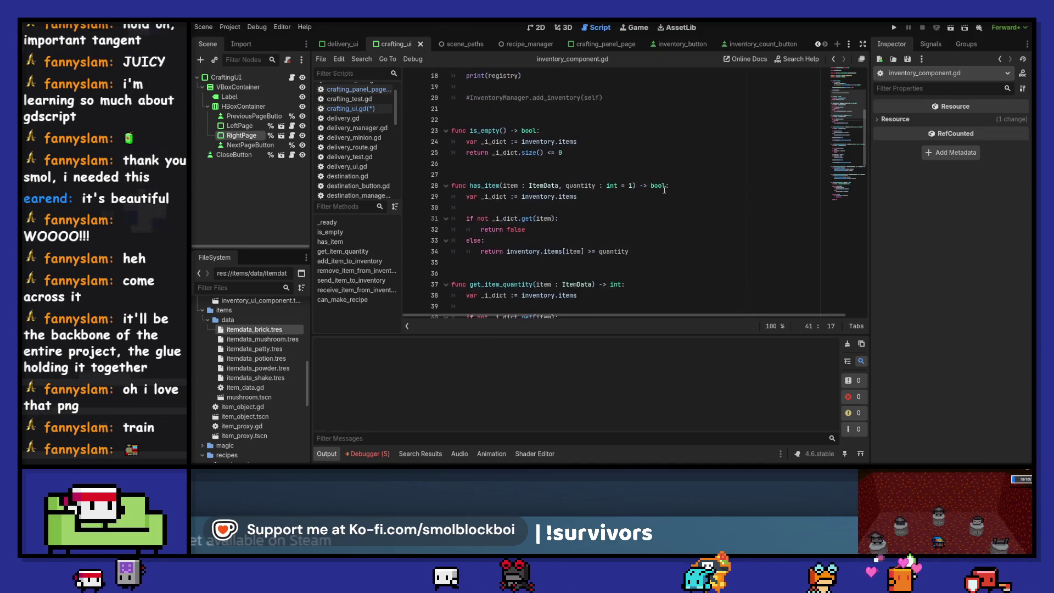
{"action": "scroll", "coordinate": [664, 189], "scroll_direction": "down", "scroll_amount": 2}
{"action": "scroll", "coordinate": [664, 189], "scroll_direction": "up", "scroll_amount": 5}
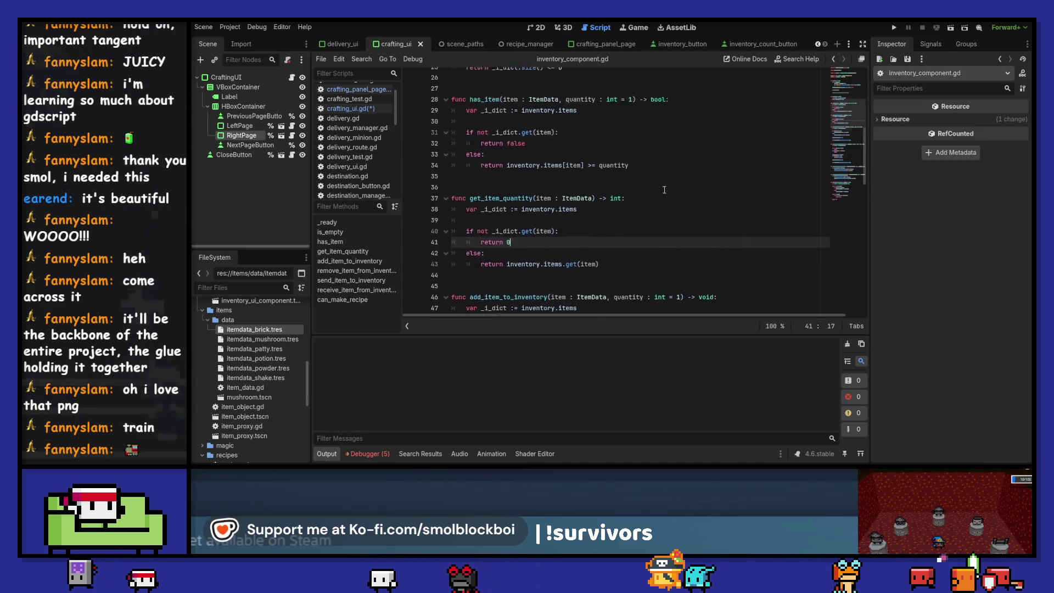
{"action": "scroll", "coordinate": [664, 189], "scroll_direction": "down", "scroll_amount": 3}
{"action": "scroll", "coordinate": [664, 189], "scroll_direction": "down", "scroll_amount": 4}
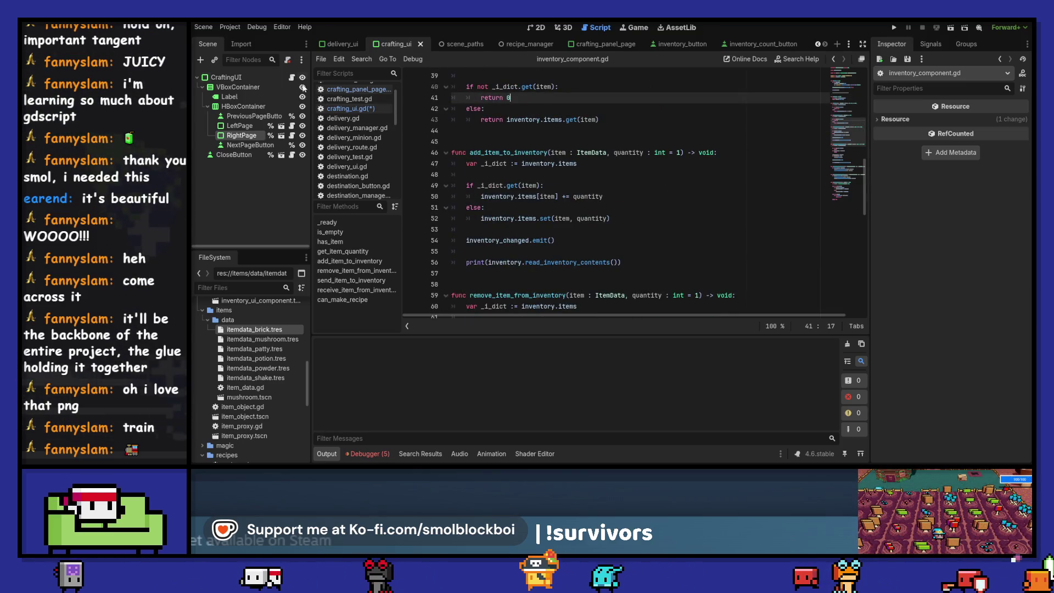
{"action": "left_click", "coordinate": [832, 59]}
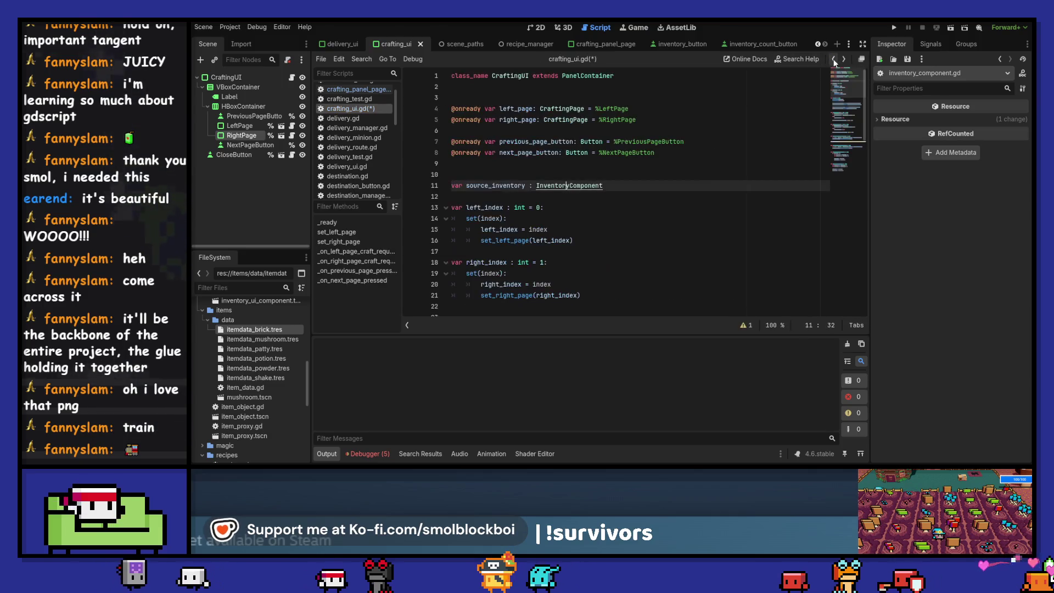
Complete the remove_item_from_inventory call on line 57 and add a blank line above it
{"action": "left_click", "coordinate": [833, 60]}
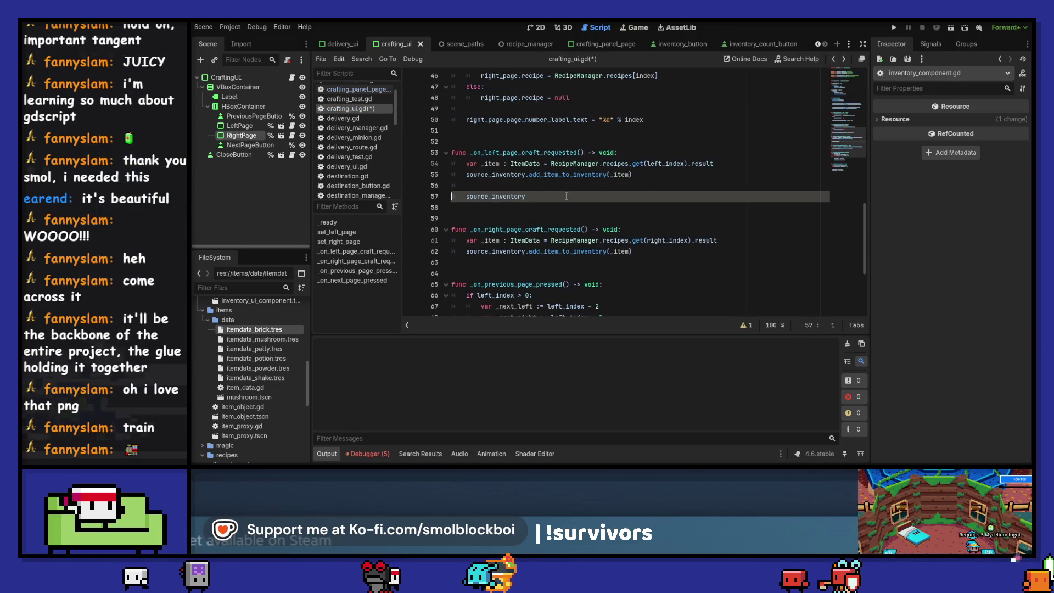
{"action": "type", "text": ".remove_item_from_inventory("}
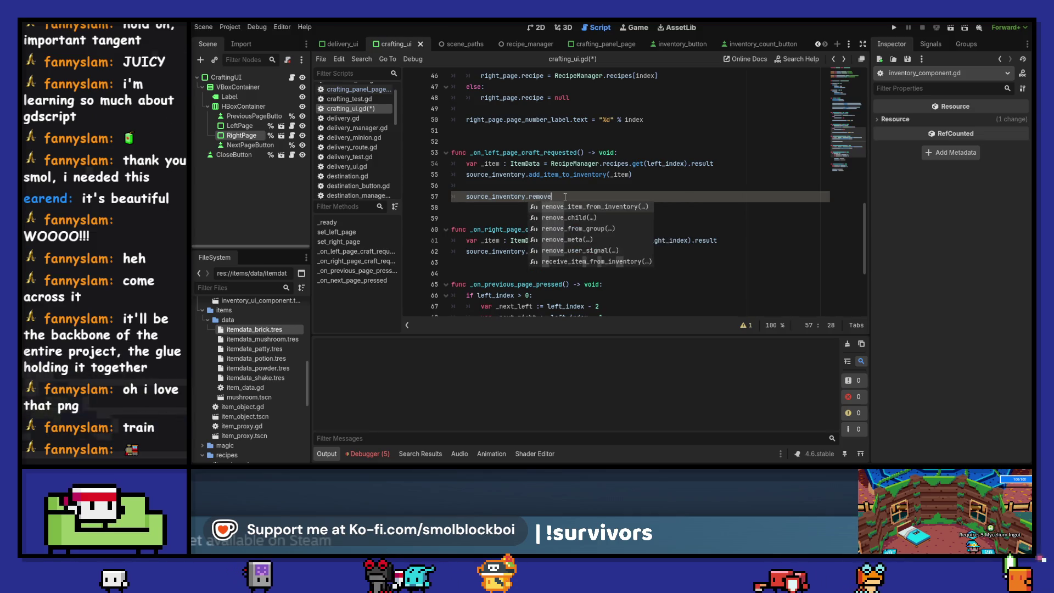
{"action": "key", "text": "Return"}
{"action": "key", "text": "Home"}
{"action": "key", "text": "Return"}
{"action": "key", "text": "Up"}
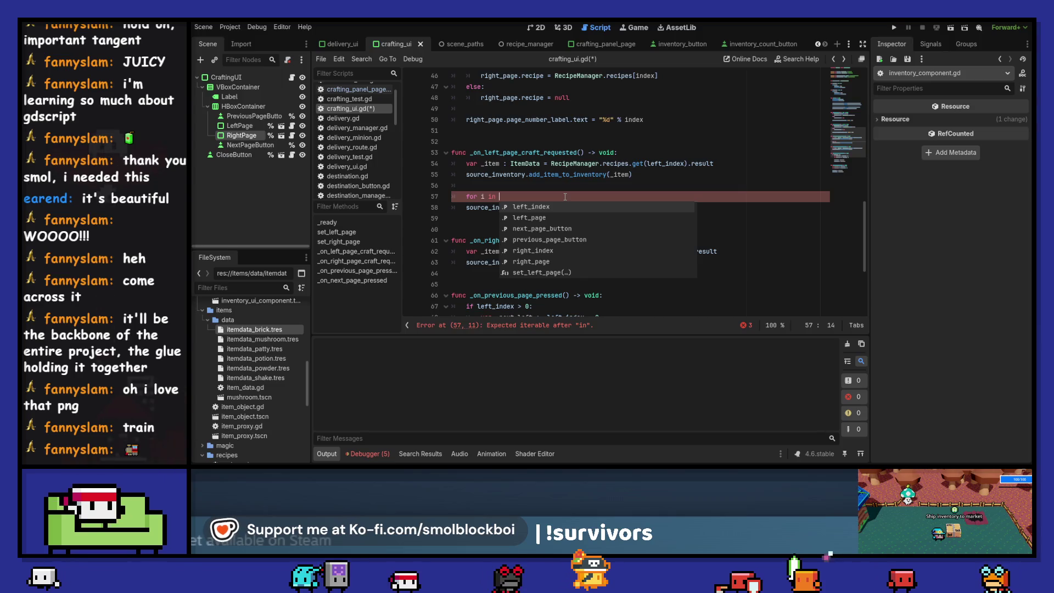
Rename the lookup variable to _recipe and declare '_item : ItemData = _recipe.' on a new line
{"action": "key", "text": "Escape"}
{"action": "key", "text": "Up"}
{"action": "key", "text": "Up"}
{"action": "key", "text": "Up"}
{"action": "key", "text": "BackSpace"}
{"action": "key", "text": "BackSpace"}
{"action": "key", "text": "BackSpace"}
{"action": "type", "text": "recipe"}
{"action": "key", "text": "ctrl+Right"}
{"action": "key", "text": "ctrl+Right"}
{"action": "key", "text": "ctrl+Right"}
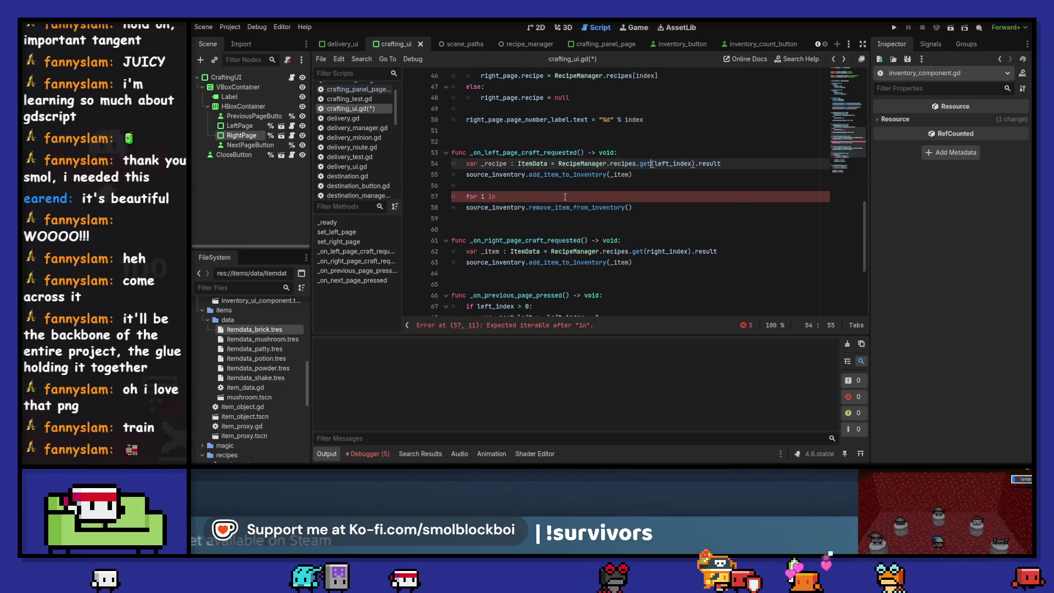
{"action": "key", "text": "shift+End"}
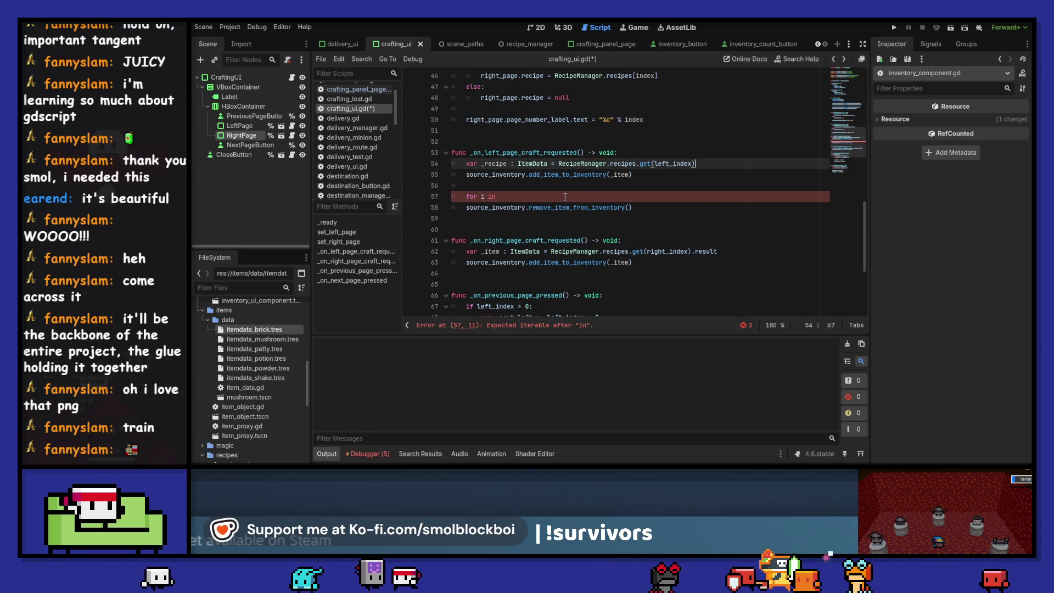
{"action": "key", "text": "Return"}
{"action": "type", "text": "var _item"}
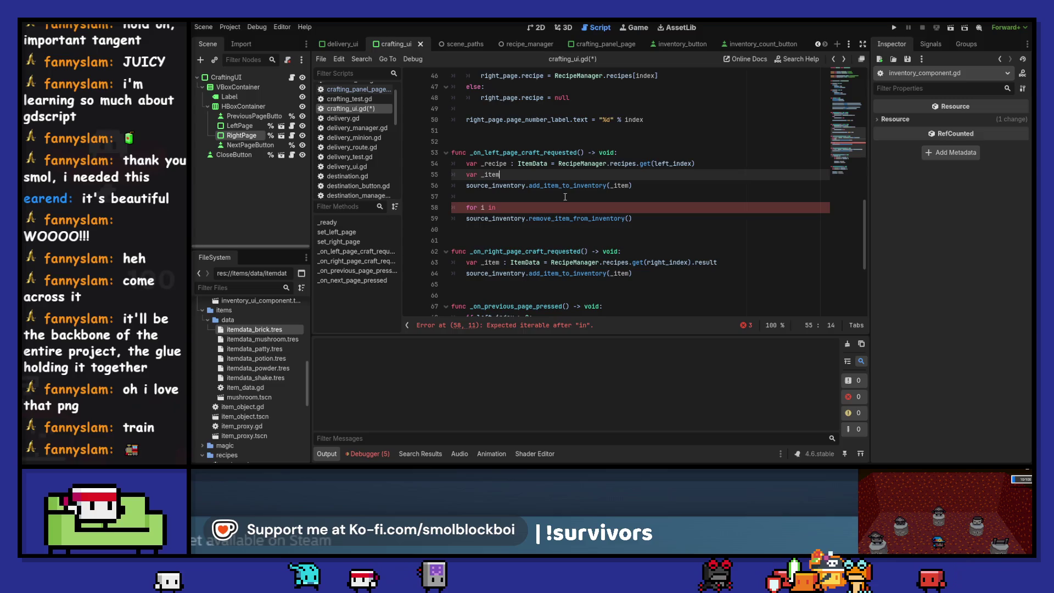
{"action": "type", "text": " : "}
{"action": "type", "text": "Item"}
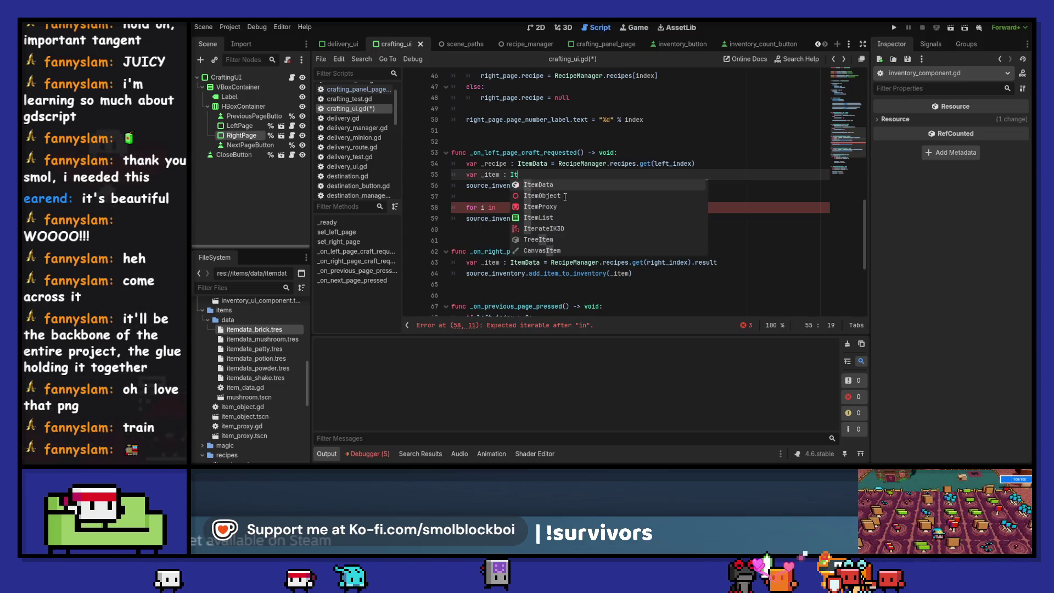
{"action": "key", "text": "Return"}
{"action": "type", "text": "= _recipe.i"}
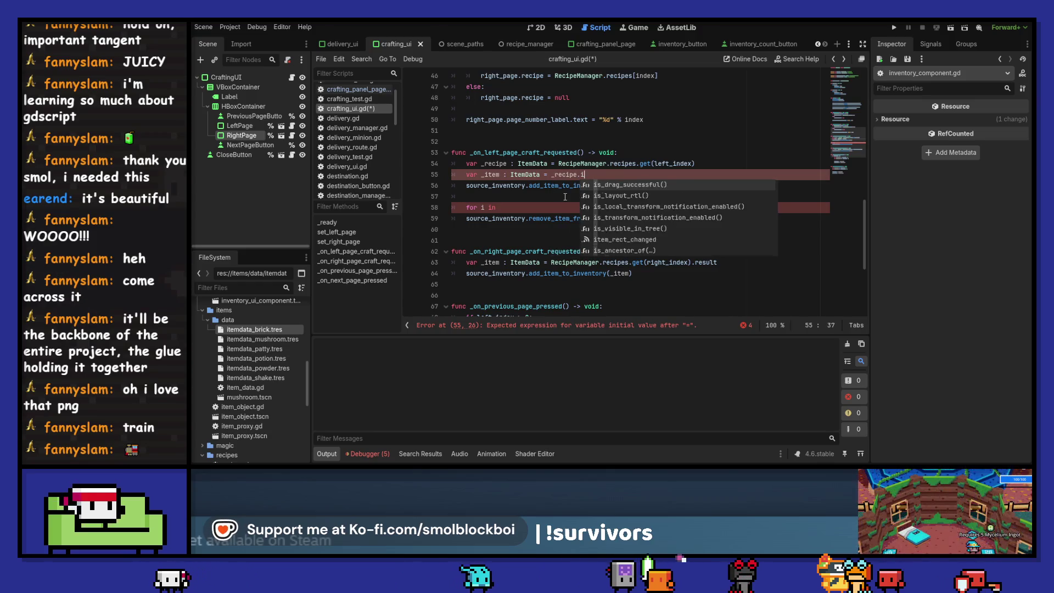
Type _recipe as Recipe, finish _item as _recipe.result, and separate the add-item call
{"action": "key", "text": "Escape"}
{"action": "key", "text": "Up"}
{"action": "key", "text": "ctrl+Left"}
{"action": "key", "text": "ctrl+Left"}
{"action": "key", "text": "ctrl+Left"}
{"action": "key", "text": "ctrl+Delete"}
{"action": "type", "text": "Recip"}
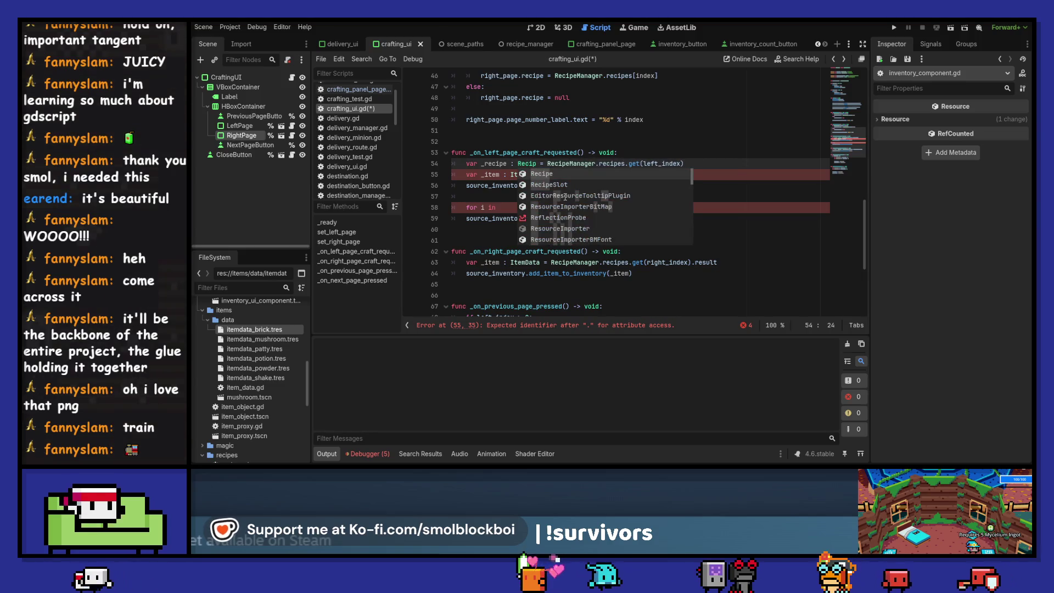
{"action": "key", "text": "Return"}
{"action": "key", "text": "Down"}
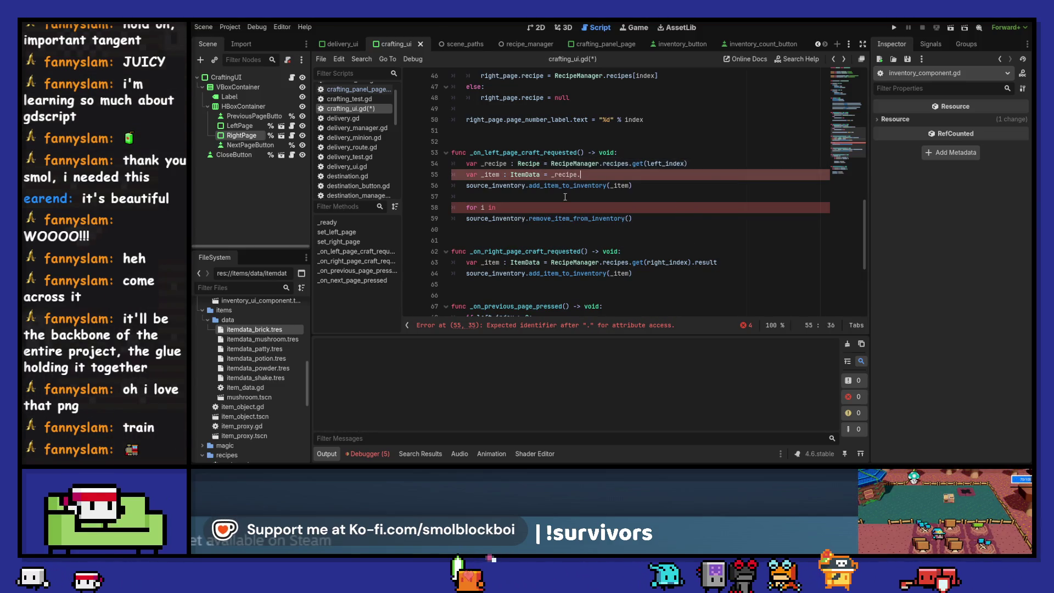
{"action": "key", "text": "Down"}
{"action": "key", "text": "Down"}
{"action": "key", "text": "Down"}
{"action": "key", "text": "Return"}
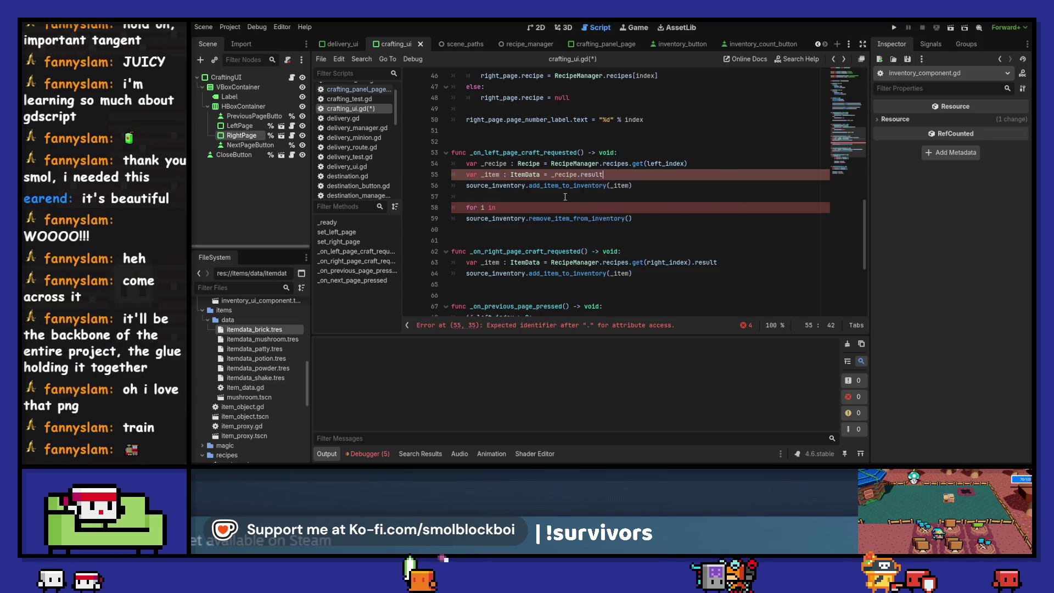
{"action": "type", "text": "."}
{"action": "key", "text": "BackSpace"}
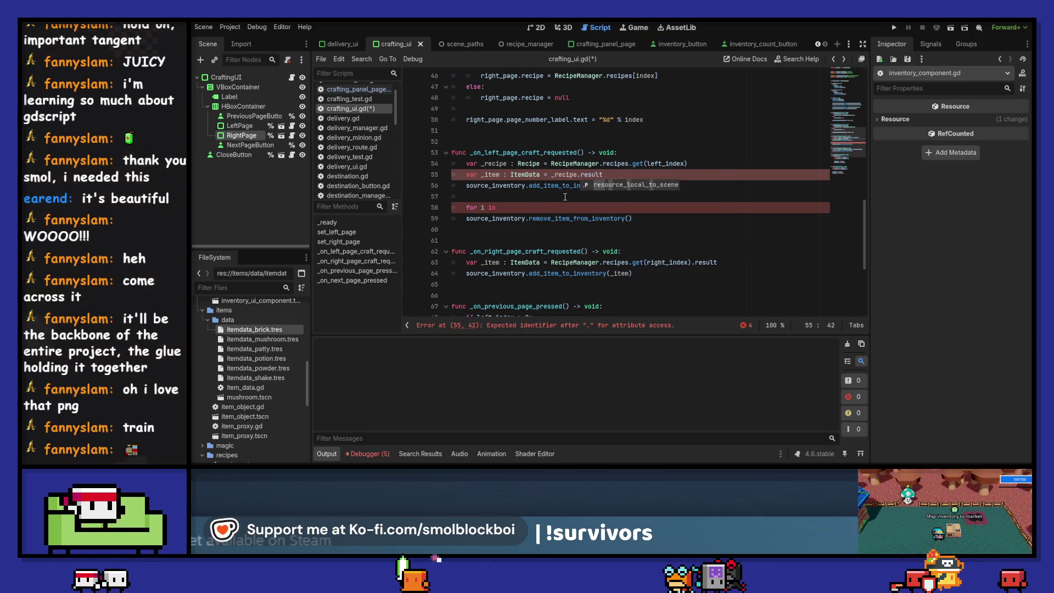
{"action": "key", "text": "ctrl+Left"}
{"action": "key", "text": "ctrl+Left"}
{"action": "key", "text": "ctrl+Left"}
{"action": "key", "text": "Down"}
{"action": "key", "text": "Home"}
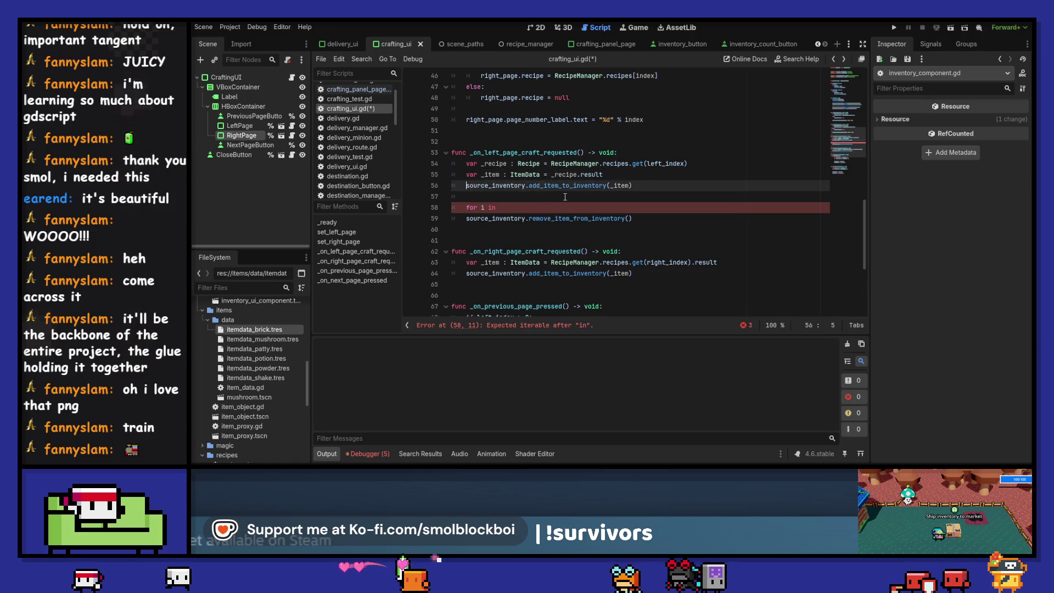
{"action": "key", "text": "Return"}
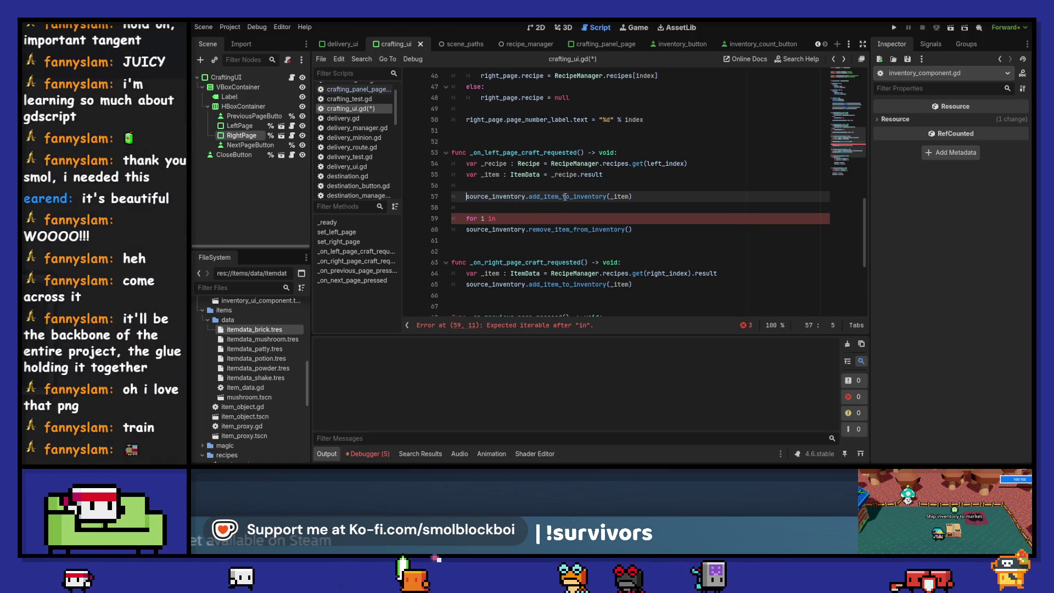
Write the loop header 'for i in _recipe.input.size():'
{"action": "key", "text": "Down"}
{"action": "key", "text": "Down"}
{"action": "key", "text": "End"}
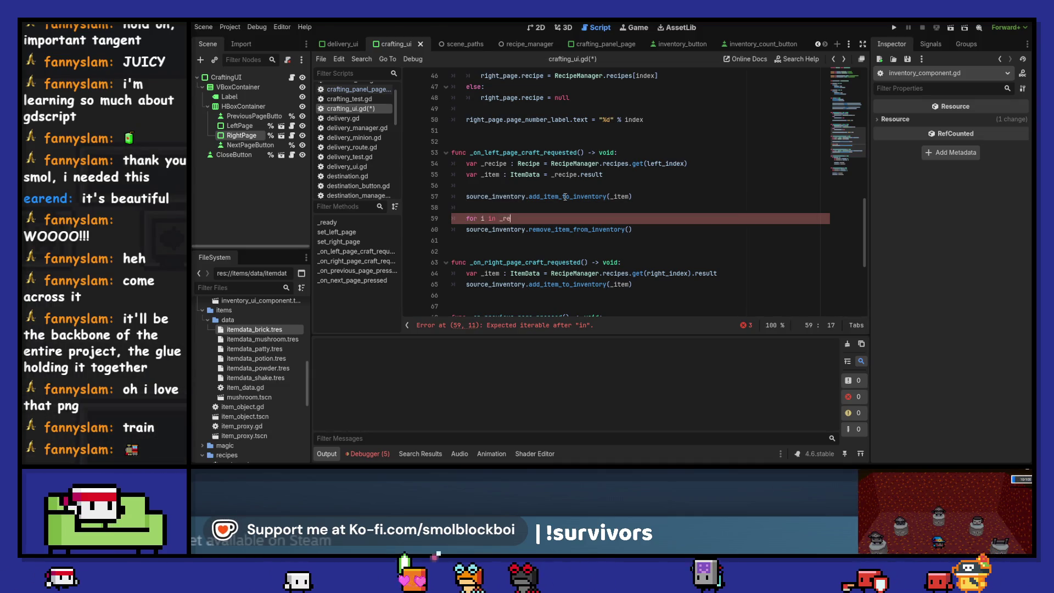
{"action": "key", "text": "Return"}
{"action": "key", "text": "ctrl+shift+Left"}
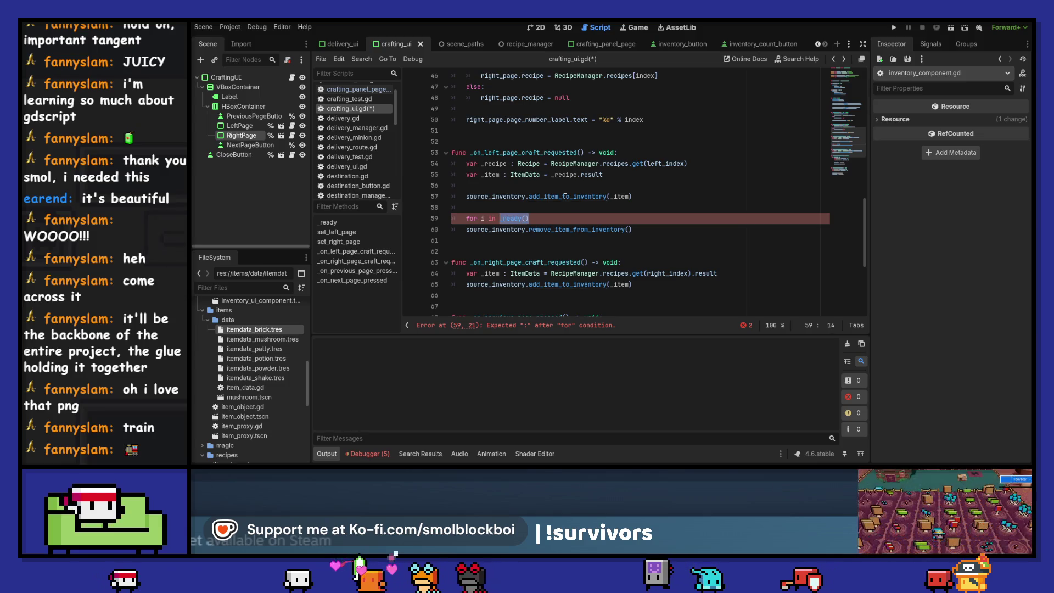
{"action": "type", "text": "_recipe."}
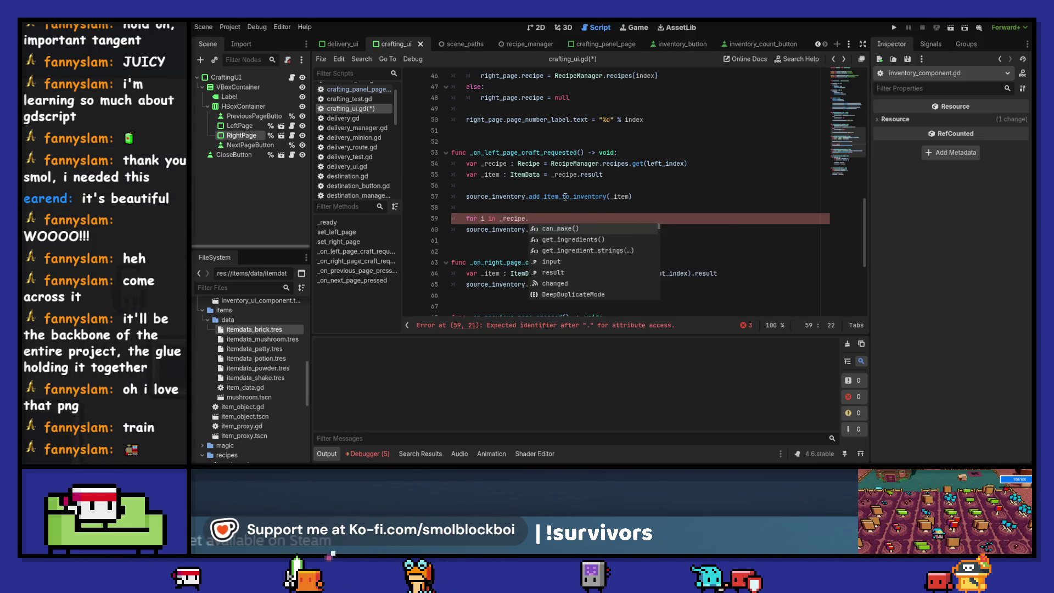
{"action": "key", "text": "Down"}
{"action": "key", "text": "Down"}
{"action": "key", "text": "Down"}
{"action": "key", "text": "Return"}
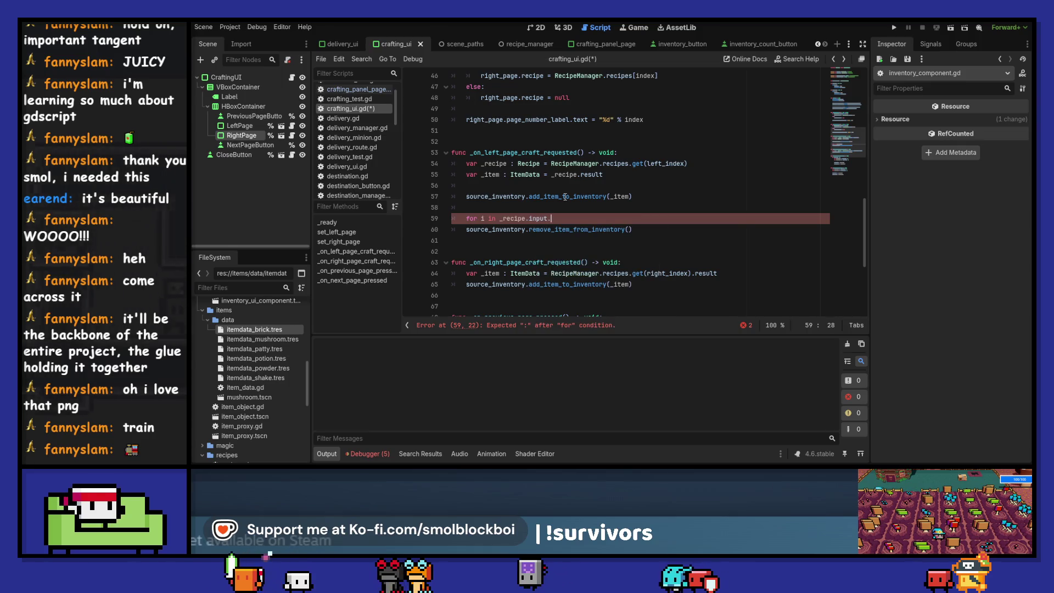
{"action": "type", "text": ".s"}
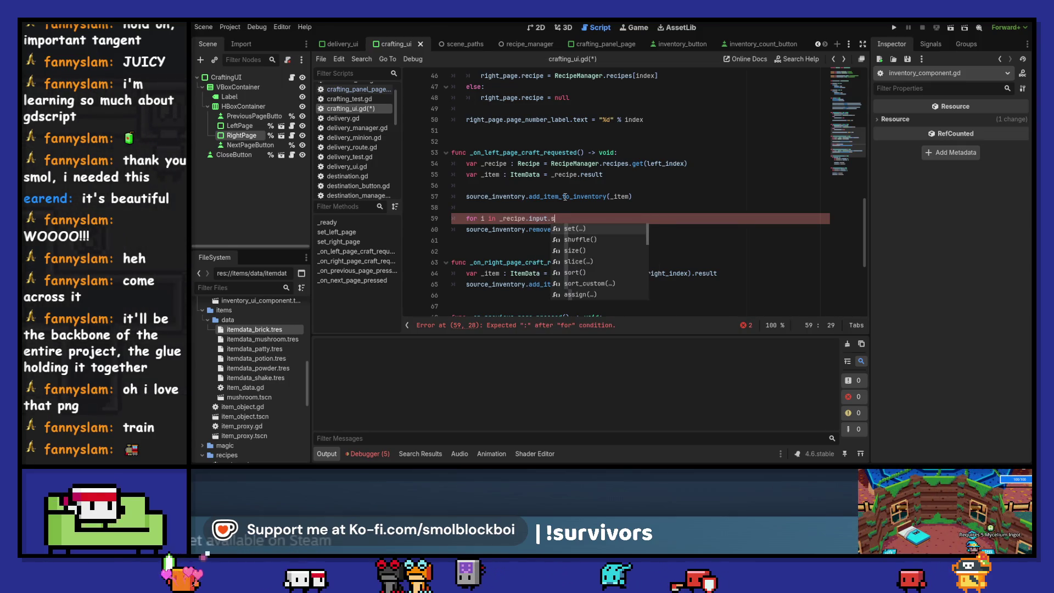
{"action": "type", "text": "ize("}
{"action": "key", "text": "Return"}
{"action": "type", "text": ":"}
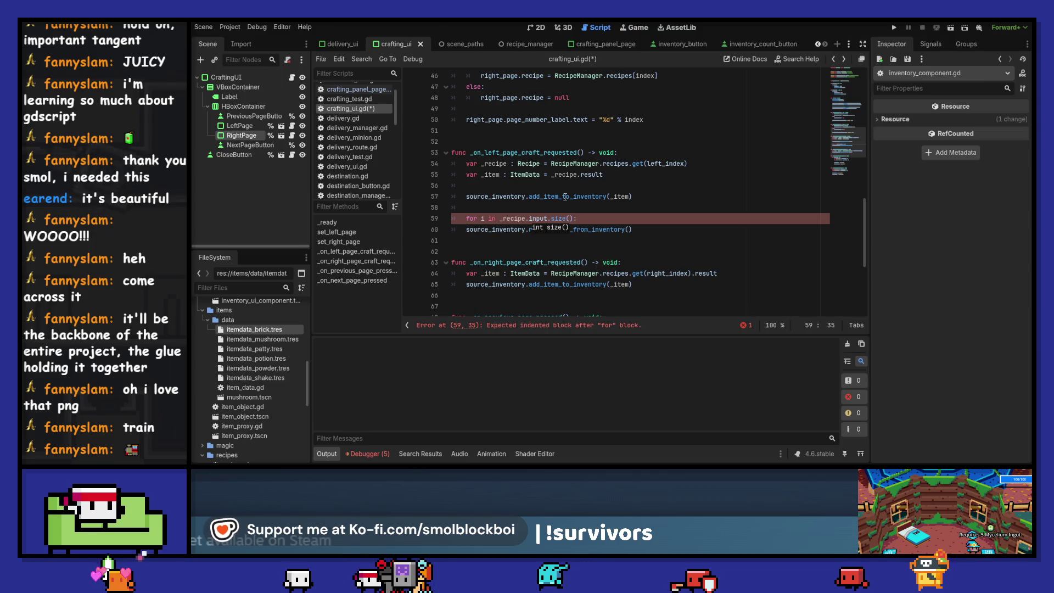
{"action": "key", "text": "Return"}
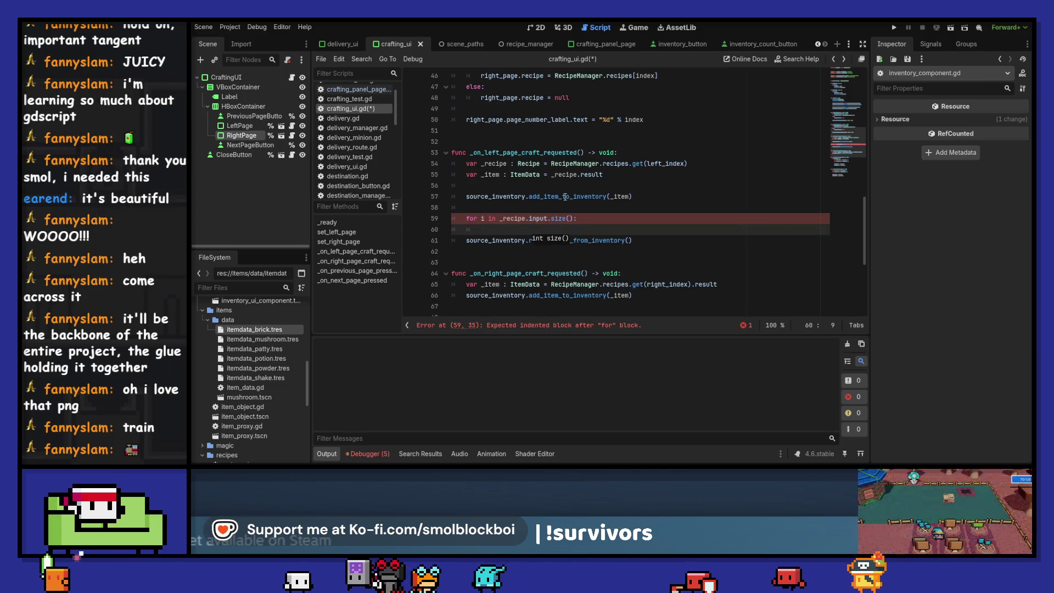
Move the removal call into the loop with _recipe.input[i].item as its first argument
{"action": "key", "text": "Down"}
{"action": "key", "text": "Up"}
{"action": "key", "text": "BackSpace"}
{"action": "key", "text": "BackSpace"}
{"action": "key", "text": "BackSpace"}
{"action": "key", "text": "Down"}
{"action": "key", "text": "End"}
{"action": "key", "text": "Left"}
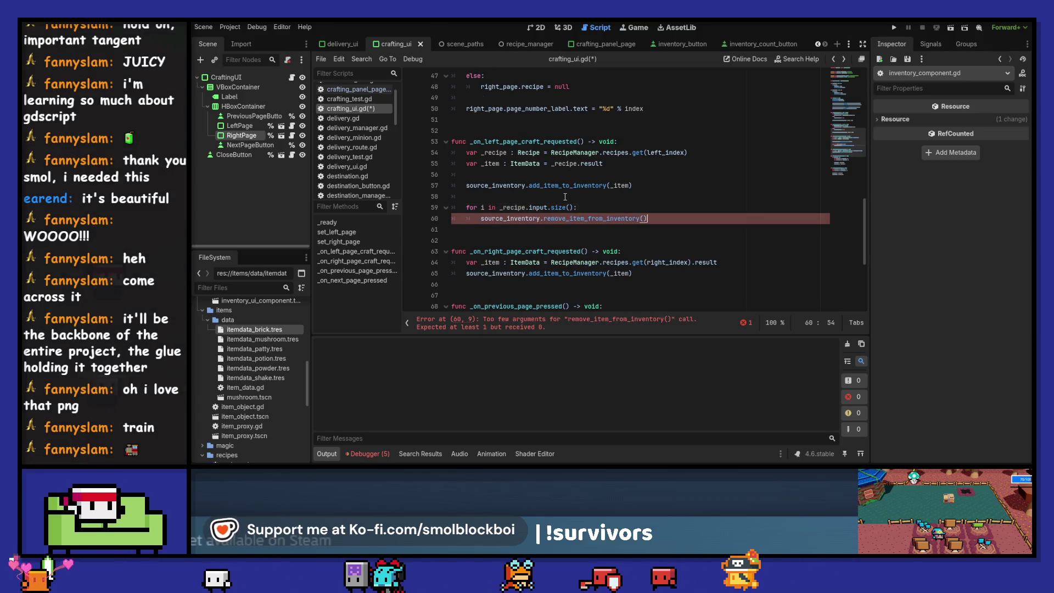
{"action": "key", "text": "Return"}
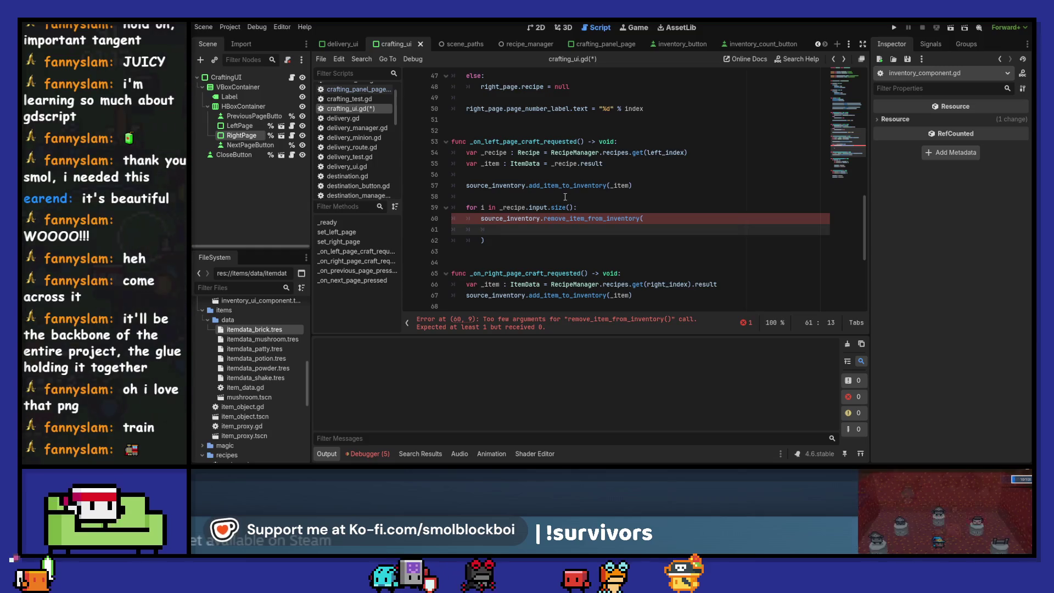
{"action": "type", "text": "_recipe"}
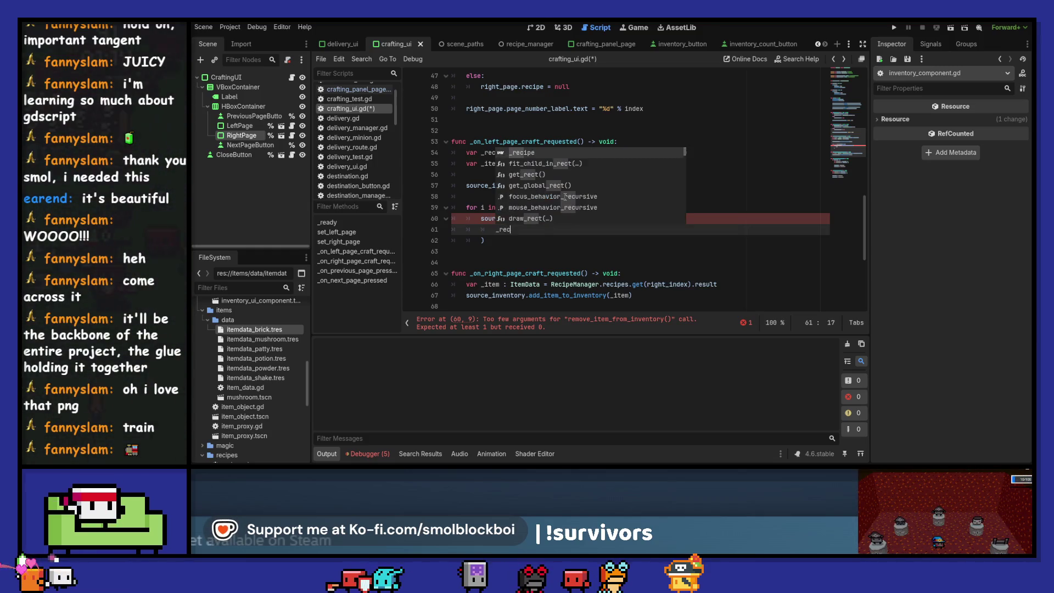
{"action": "key", "text": "Up"}
{"action": "key", "text": "Up"}
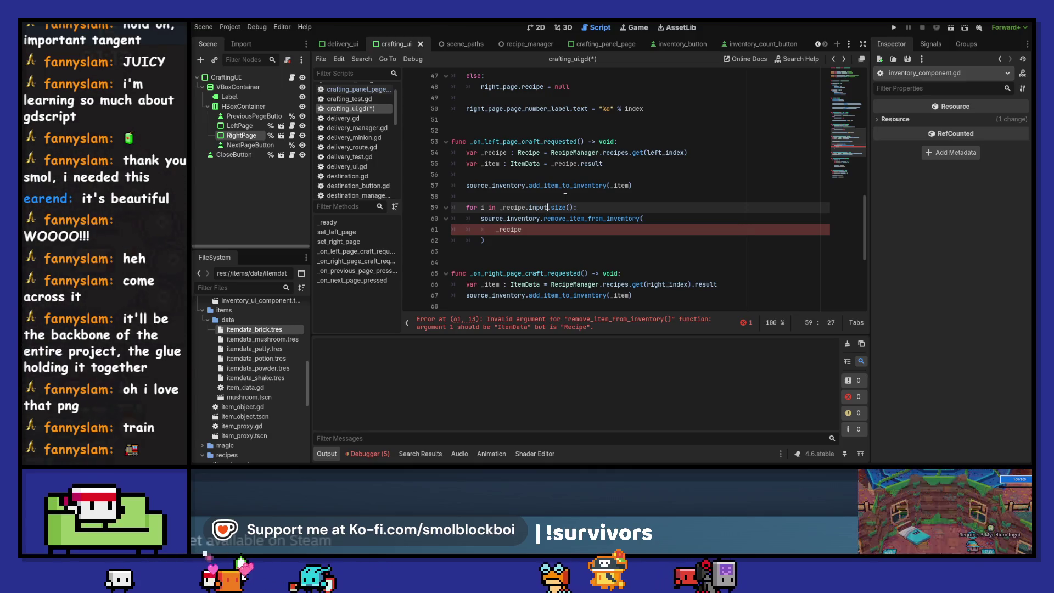
{"action": "key", "text": "Down"}
{"action": "key", "text": "Down"}
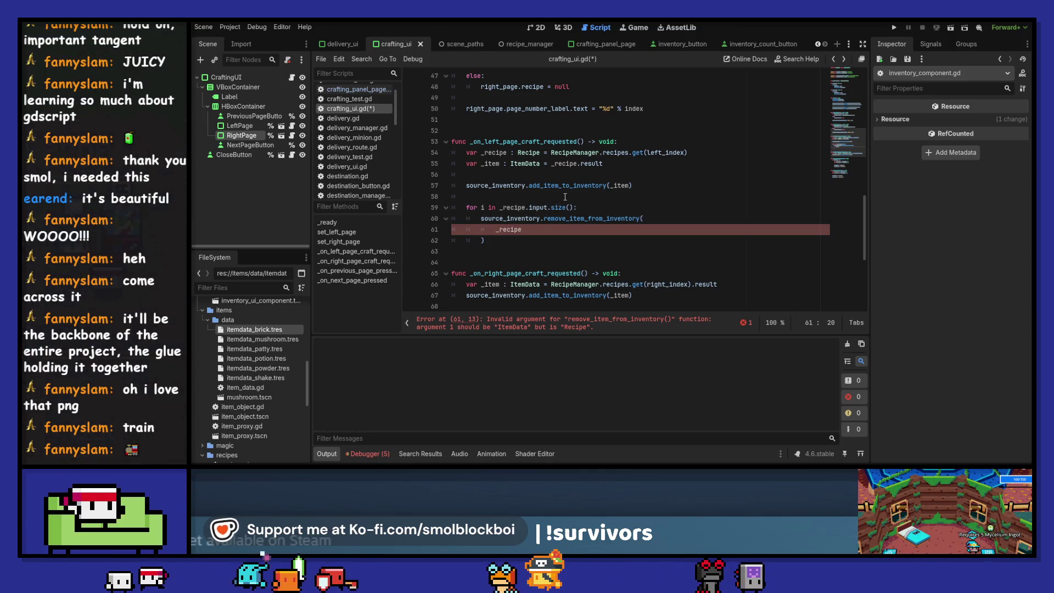
{"action": "type", "text": ".input"}
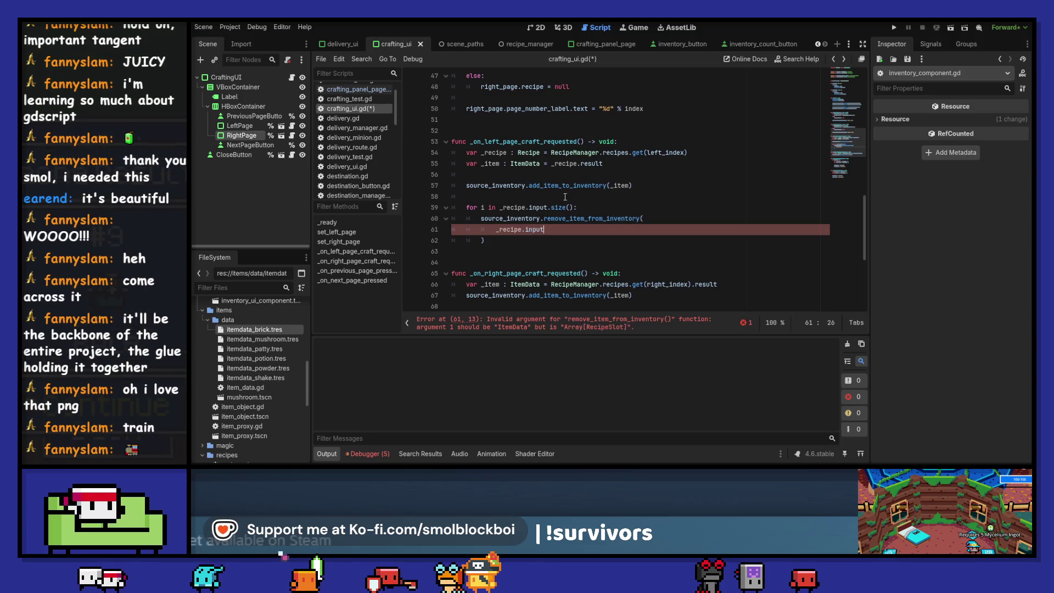
{"action": "type", "text": "[i"}
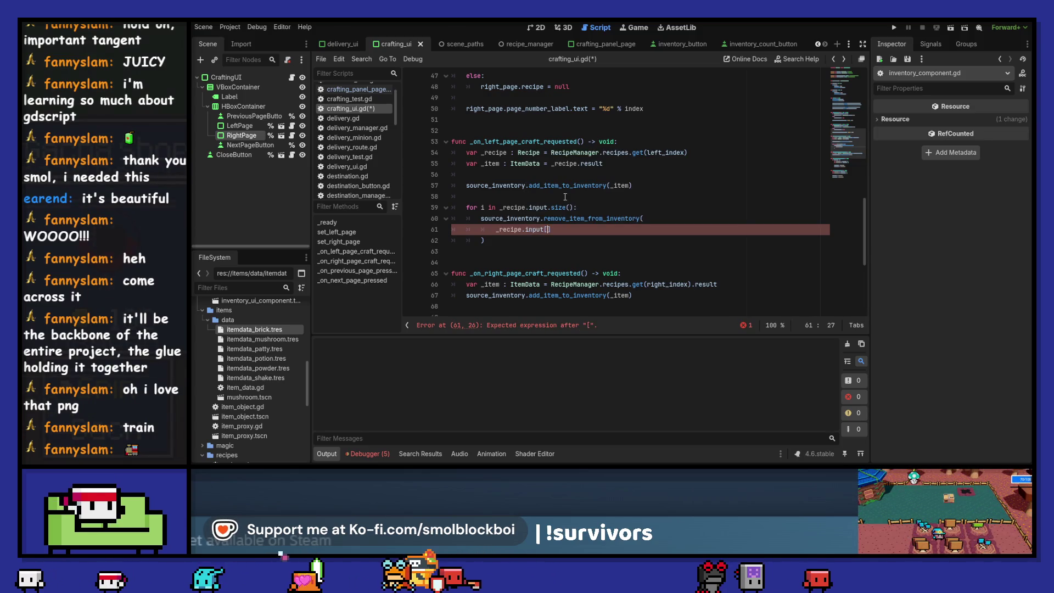
{"action": "type", "text": "].item"}
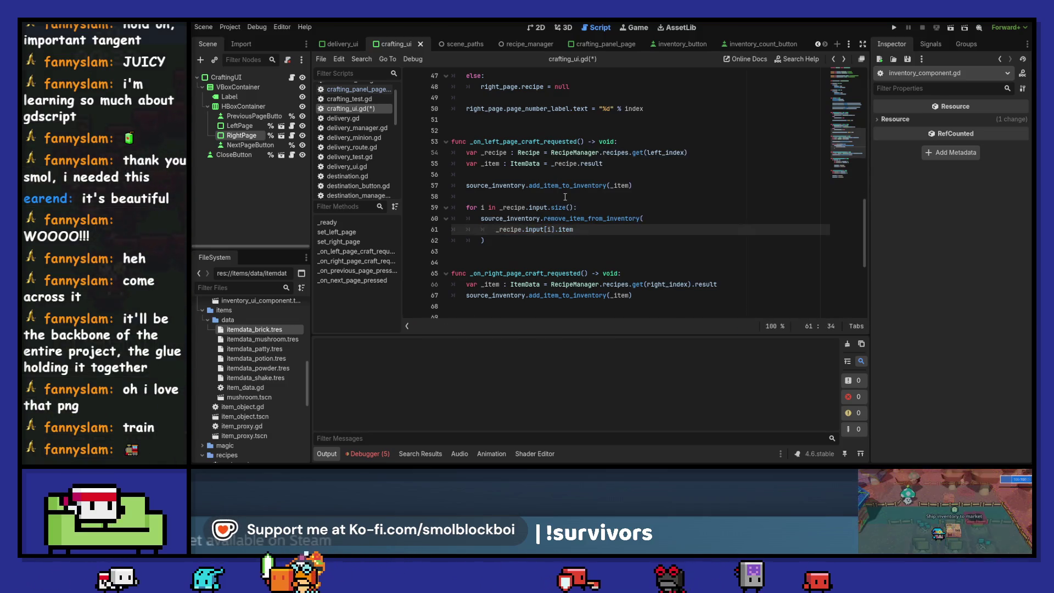
{"action": "type", "text": ","}
Add _recipe.input[i].quantity as the second removal argument and save crafting_ui.gd
{"action": "key", "text": "Return"}
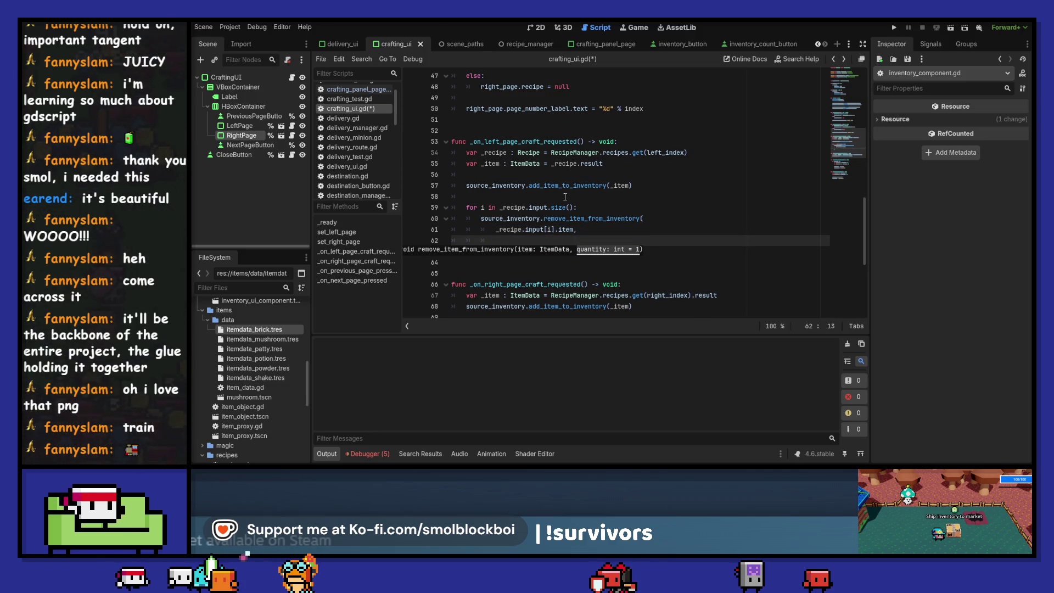
{"action": "key", "text": "Return"}
{"action": "type", "text": ")"}
{"action": "key", "text": "Up"}
{"action": "key", "text": "Up"}
{"action": "key", "text": "shift+ctrl+Right"}
{"action": "key", "text": "shift+ctrl+Right"}
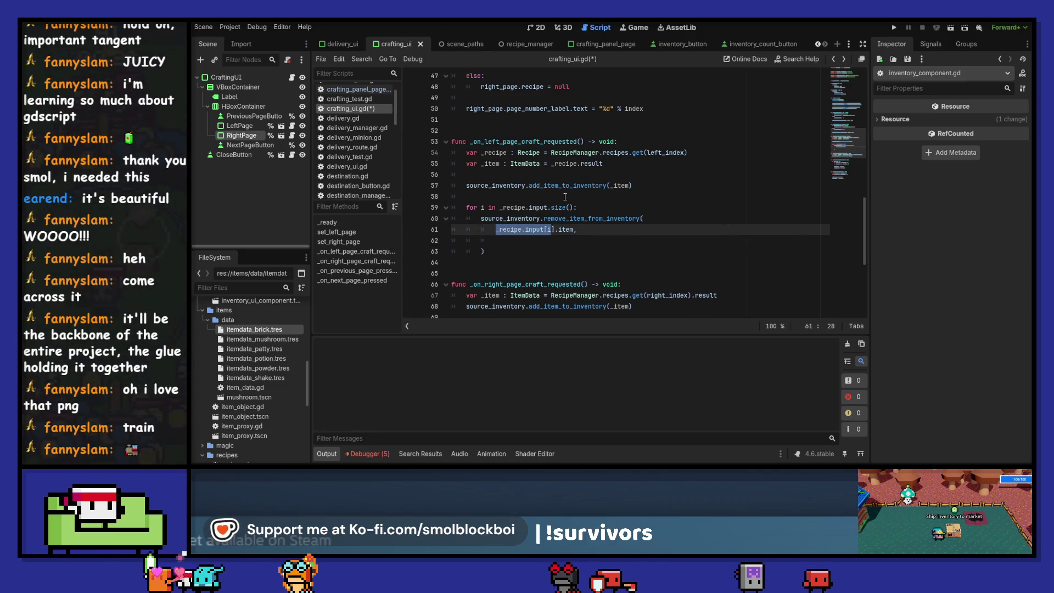
{"action": "key", "text": "ctrl+c"}
{"action": "key", "text": "Down"}
{"action": "key", "text": "ctrl+v"}
{"action": "type", "text": "].qu"}
{"action": "key", "text": "Return"}
{"action": "key", "text": "ctrl+s"}
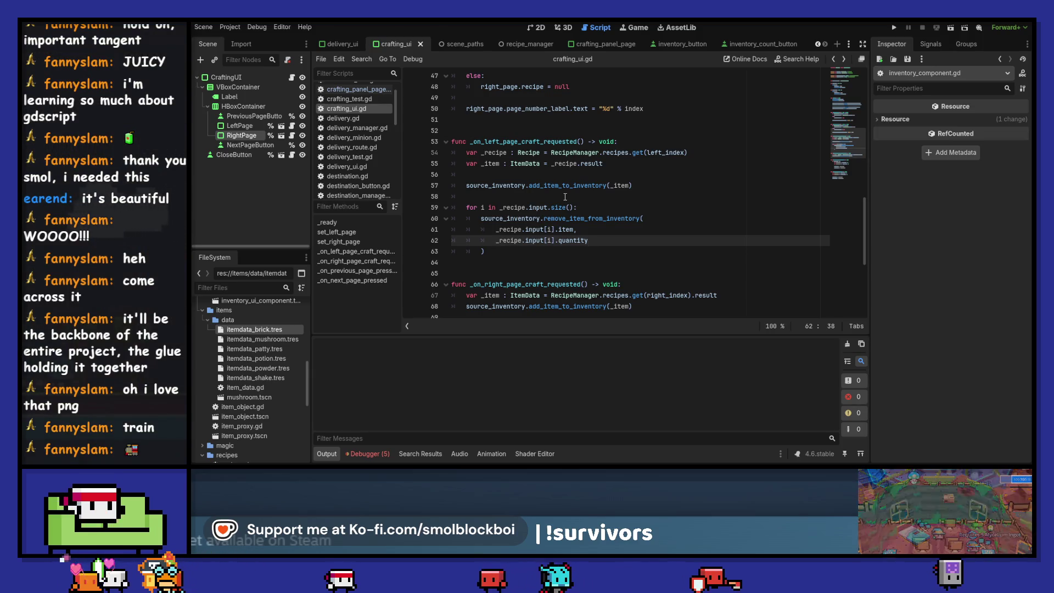
Begin declaring 'var _input : ItemData' on a new line under the loop header
{"action": "key", "text": "Up"}
{"action": "key", "text": "Up"}
{"action": "key", "text": "Up"}
{"action": "key", "text": "Return"}
{"action": "type", "text": "var _input : "}
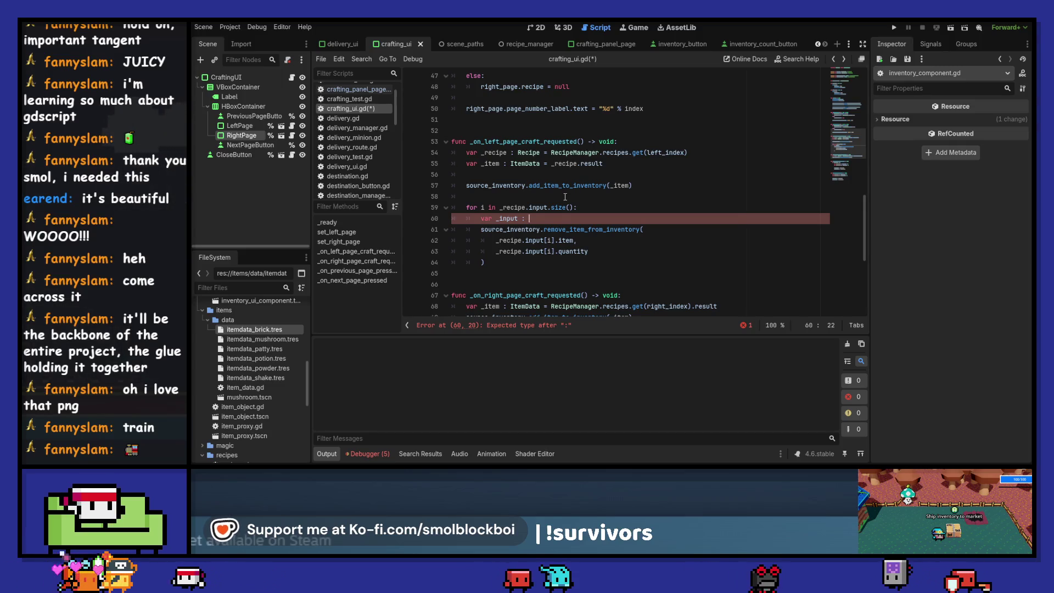
{"action": "type", "text": "ItemDa"}
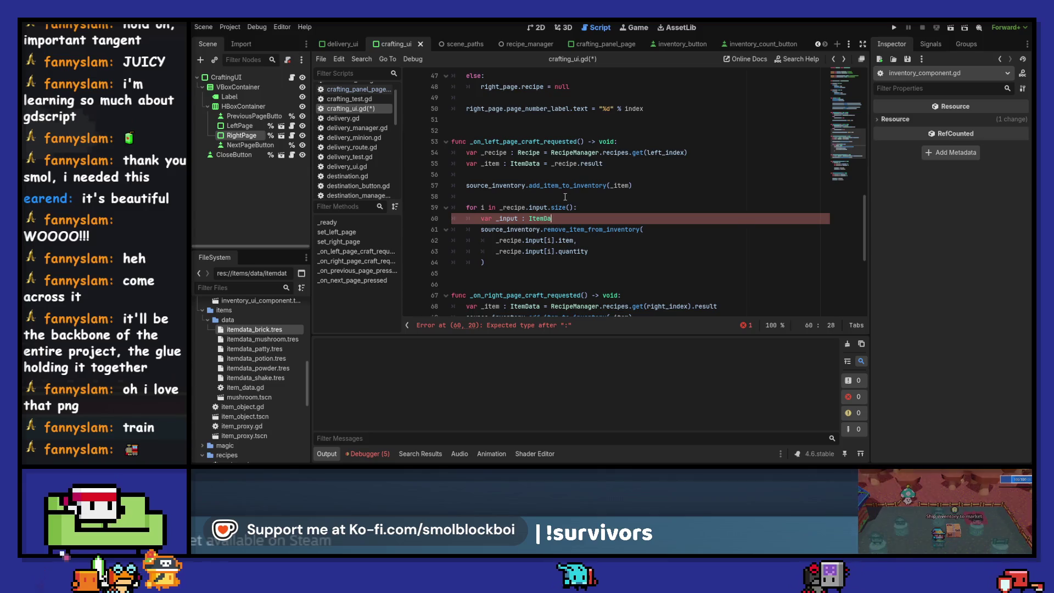
{"action": "type", "text": "t"}
Declare the loop variable as a RecipeSlot named _slot holding _recipe.input[i]
{"action": "key", "text": "Return"}
{"action": "key", "text": "Down"}
{"action": "key", "text": "Down"}
{"action": "key", "text": "shift+Left"}
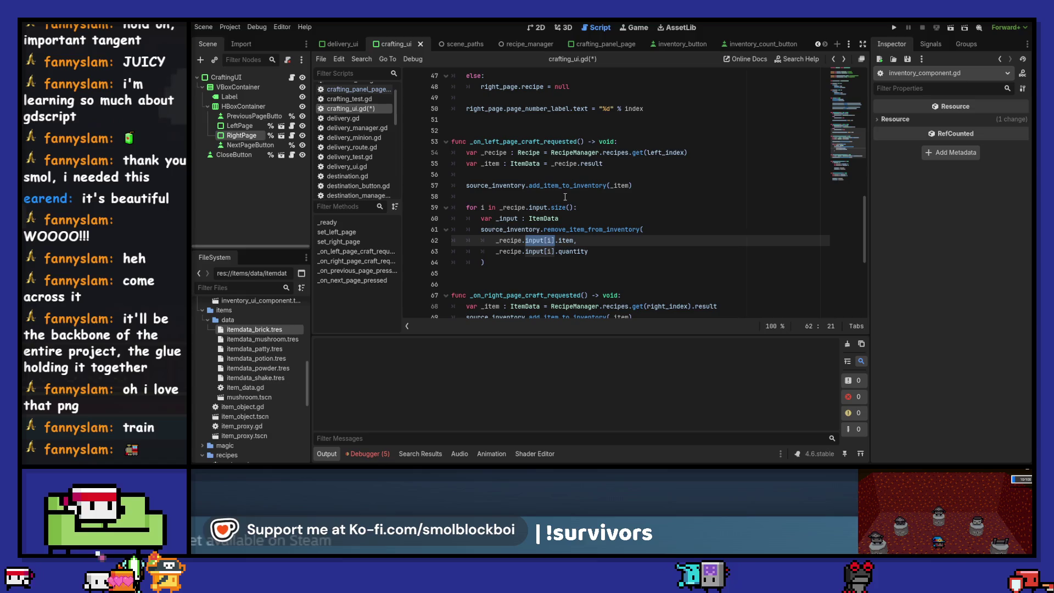
{"action": "key", "text": "Up"}
{"action": "key", "text": "Up"}
{"action": "key", "text": "End"}
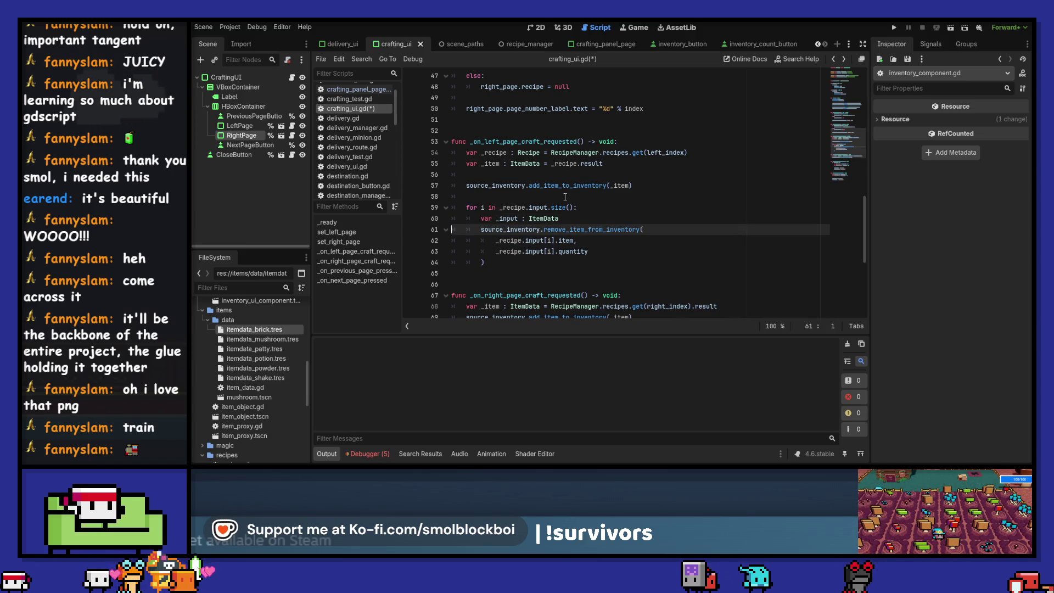
{"action": "key", "text": "Down"}
{"action": "key", "text": "Down"}
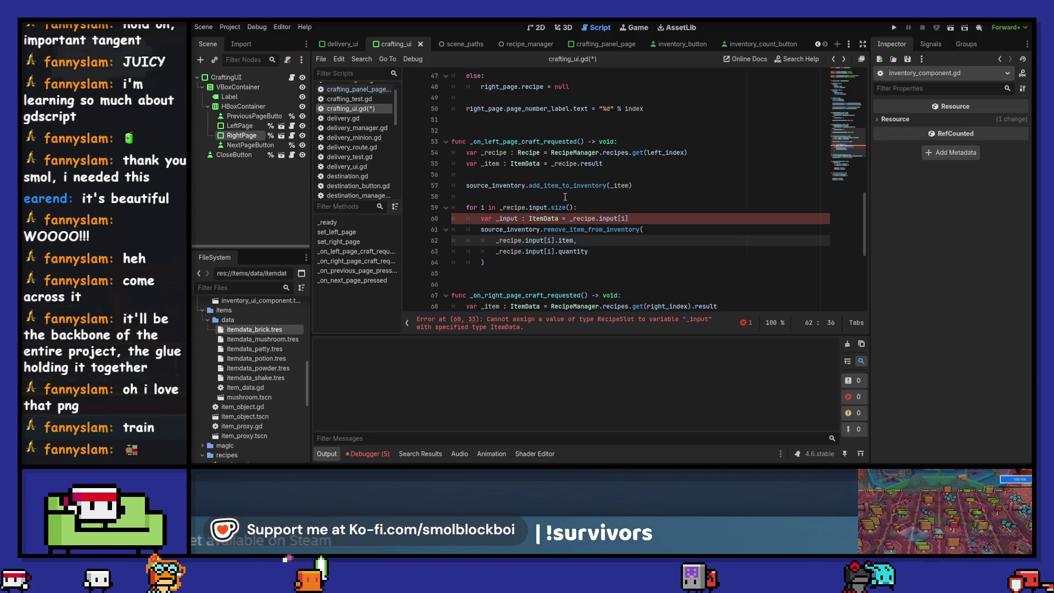
{"action": "key", "text": "Up"}
{"action": "key", "text": "Up"}
{"action": "key", "text": "End"}
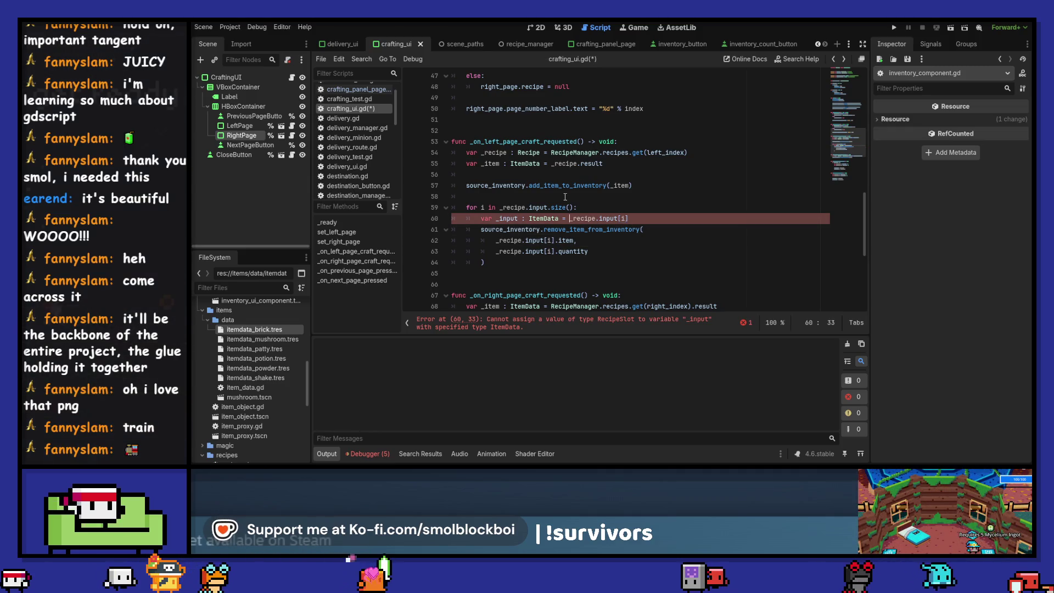
{"action": "key", "text": "ctrl+Left"}
{"action": "key", "text": "ctrl+Left"}
{"action": "key", "text": "ctrl+shift+Right"}
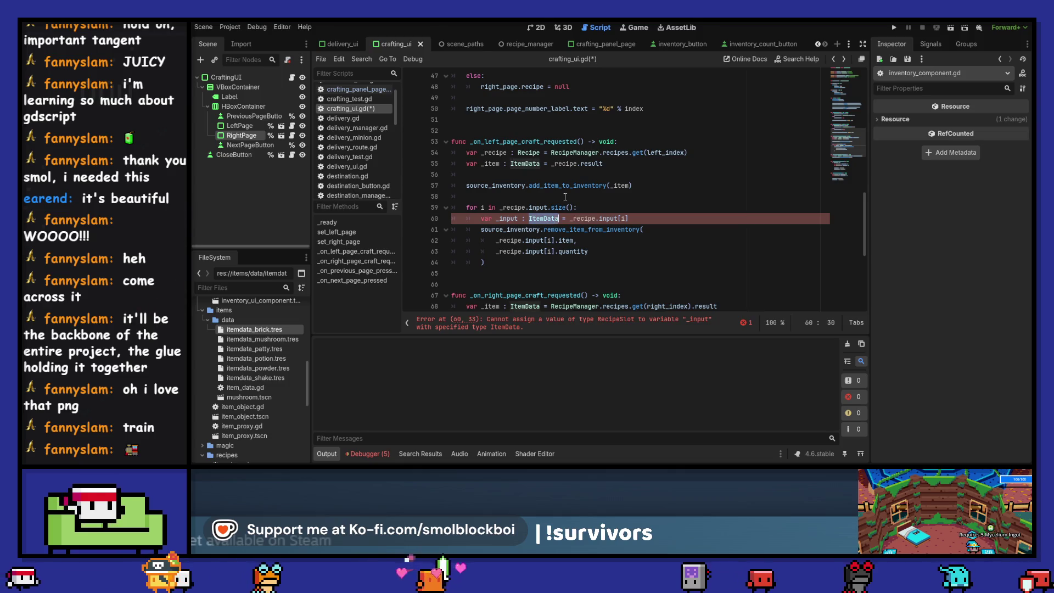
{"action": "type", "text": "Rec"}
{"action": "key", "text": "Return"}
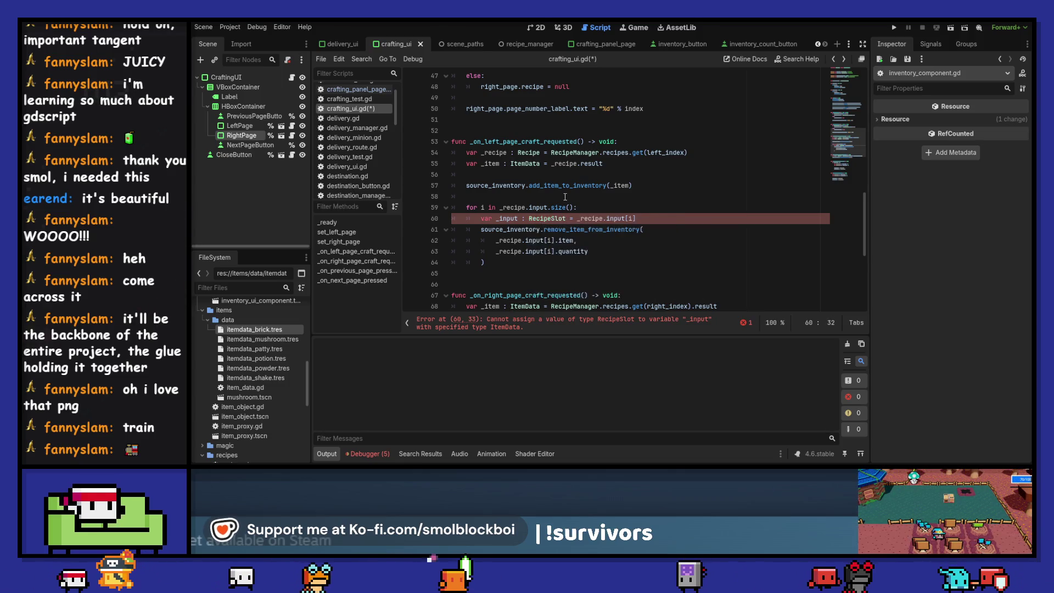
{"action": "key", "text": "ctrl+Left"}
{"action": "type", "text": "sl"}
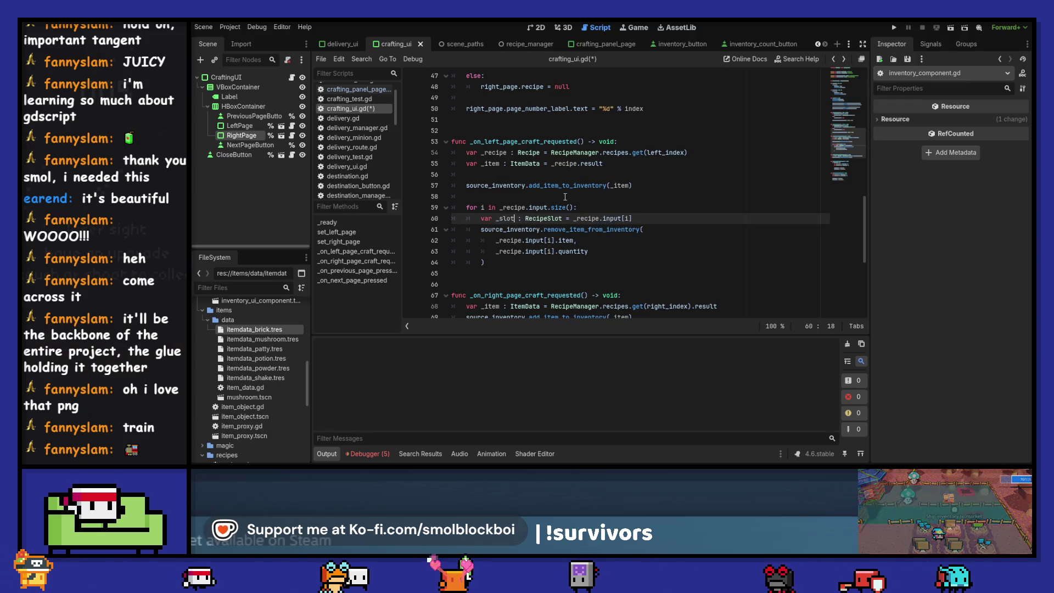
Change the removal arguments to _slot.item and _slot.quantity, dropping the input index
{"action": "key", "text": "Down"}
{"action": "key", "text": "Down"}
{"action": "key", "text": "Home"}
{"action": "key", "text": "ctrl+shift+Right"}
{"action": "key", "text": "ctrl+d"}
{"action": "type", "text": "_slot"}
{"action": "key", "text": "Escape"}
{"action": "key", "text": "ctrl+shift+Right"}
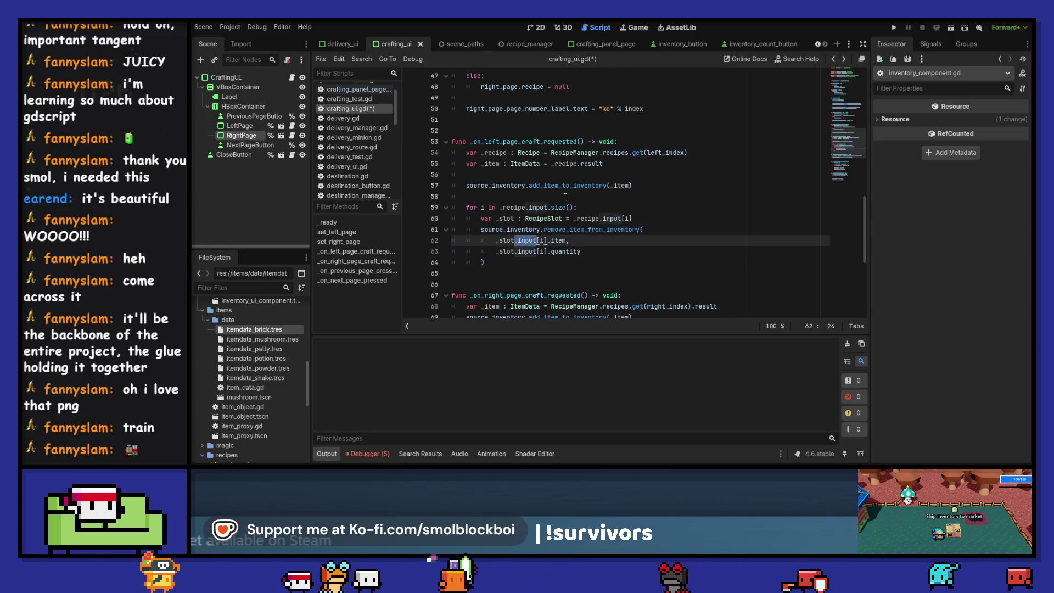
{"action": "key", "text": "ctrl+shift+Right"}
{"action": "key", "text": "BackSpace"}
{"action": "key", "text": "Down"}
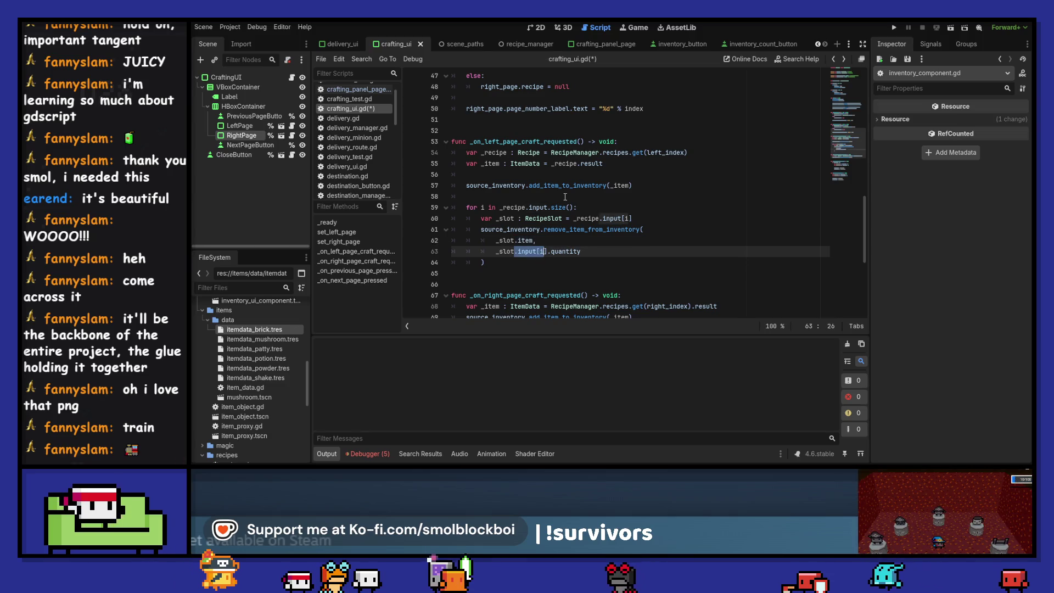
{"action": "key", "text": "BackSpace"}
{"action": "key", "text": "Up"}
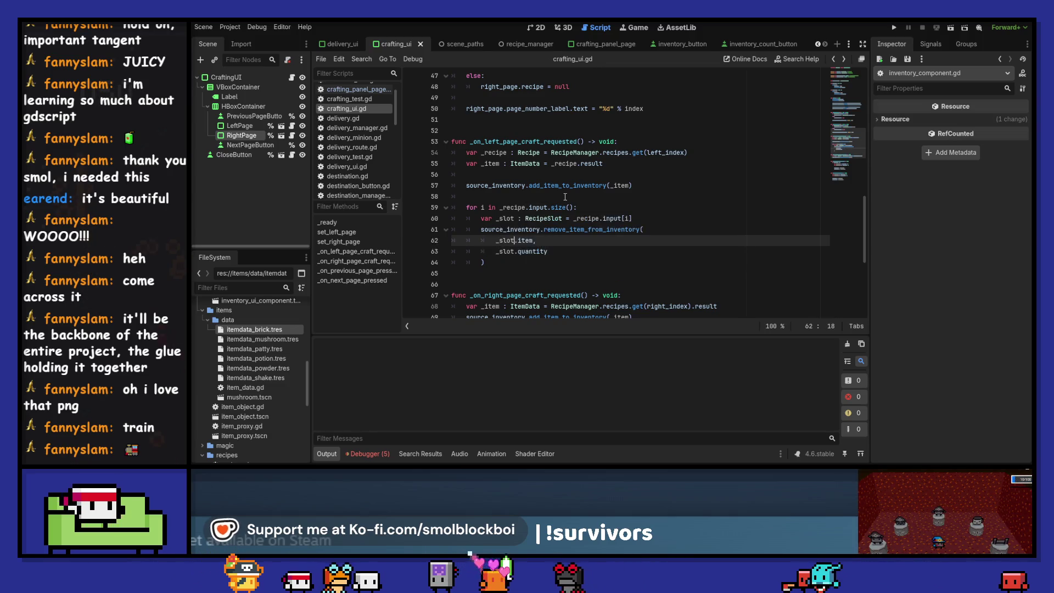
Rename the variable to _r_slot and point both removal arguments at it
{"action": "key", "text": "Up"}
{"action": "key", "text": "Up"}
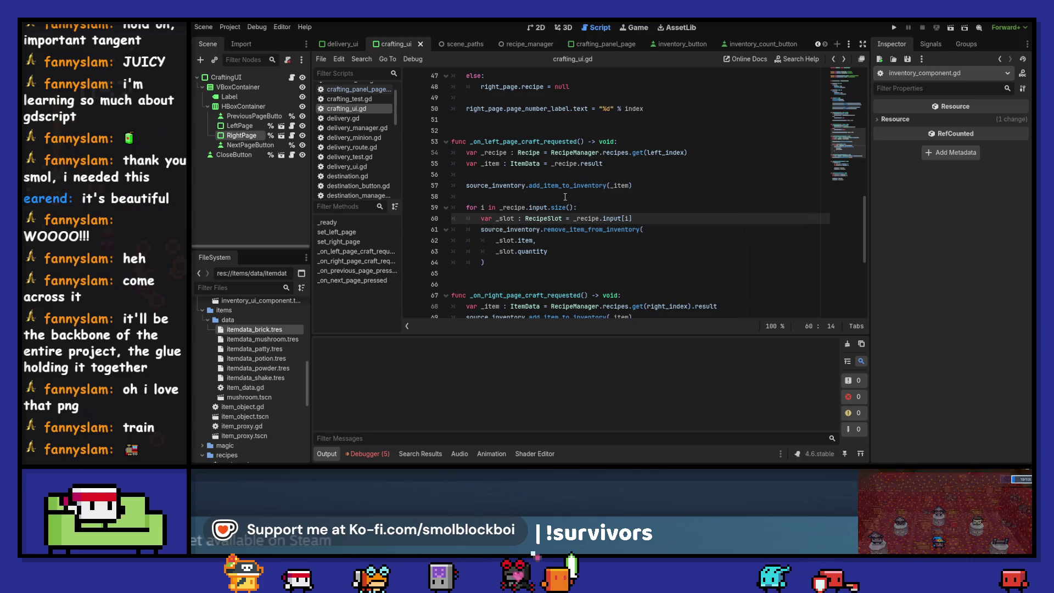
{"action": "key", "text": "Left"}
{"action": "key", "text": "Left"}
{"action": "key", "text": "Left"}
{"action": "type", "text": "r"}
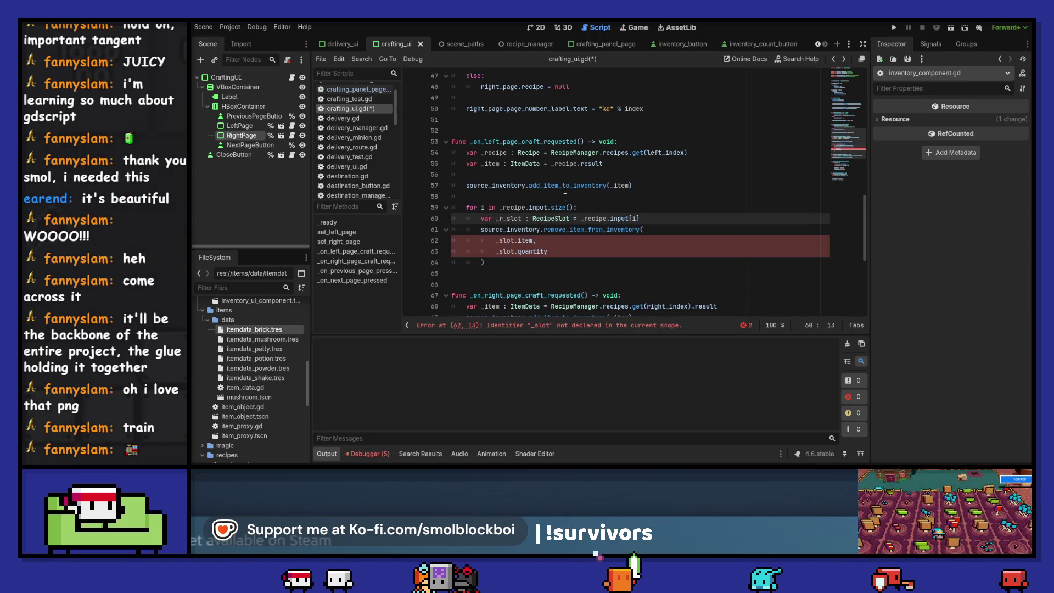
{"action": "key", "text": "Down"}
{"action": "key", "text": "Down"}
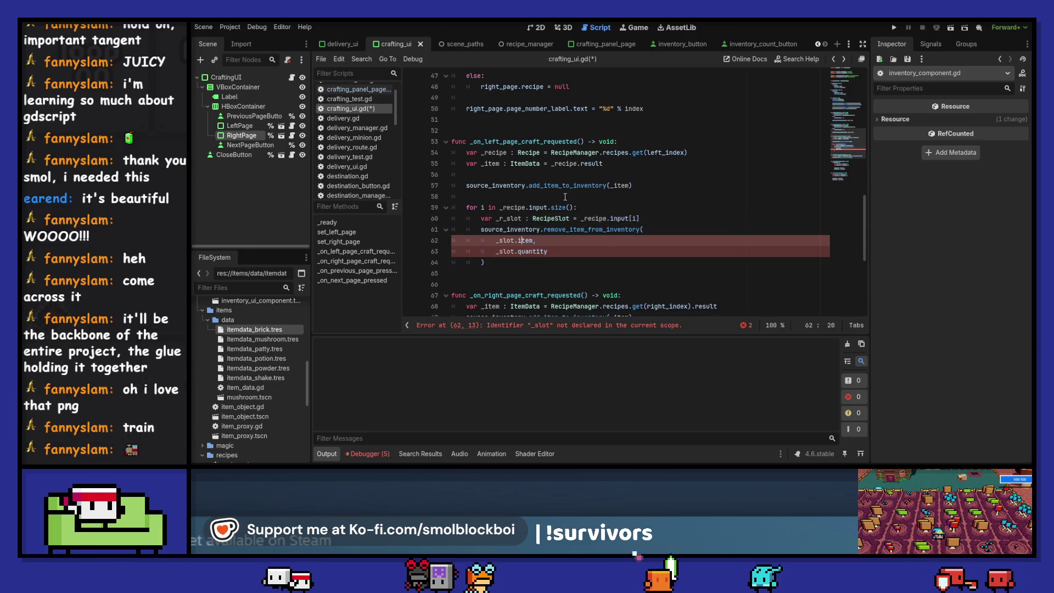
{"action": "key", "text": "Down"}
{"action": "key", "text": "ctrl+space"}
{"action": "key", "text": "Return"}
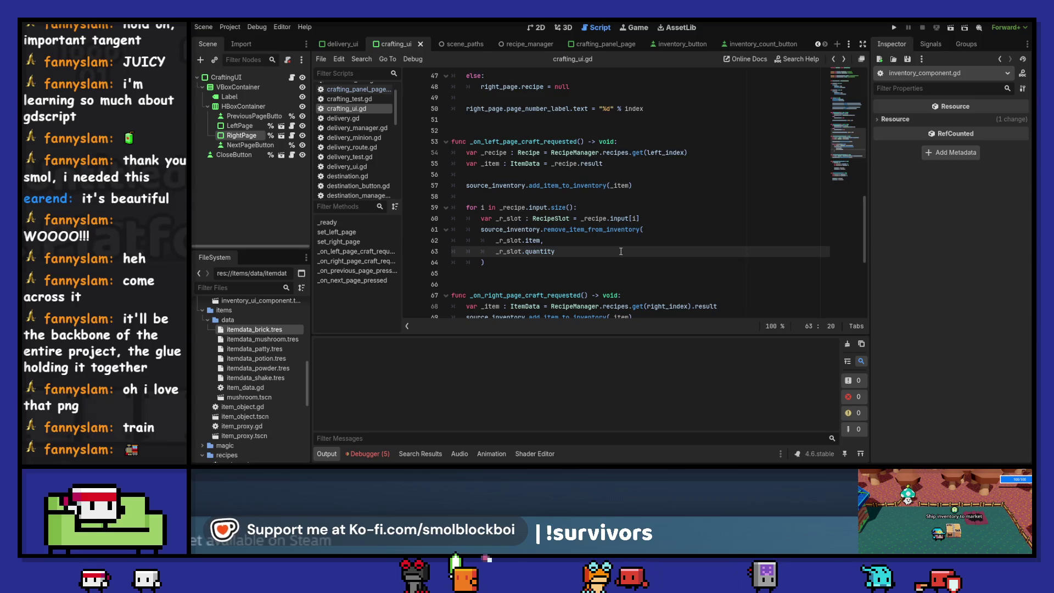
Copy the left handler's recipe lookup and loop into the right handler using right_index, and save
{"action": "scroll", "coordinate": [520, 241], "scroll_direction": "down", "scroll_amount": 1}
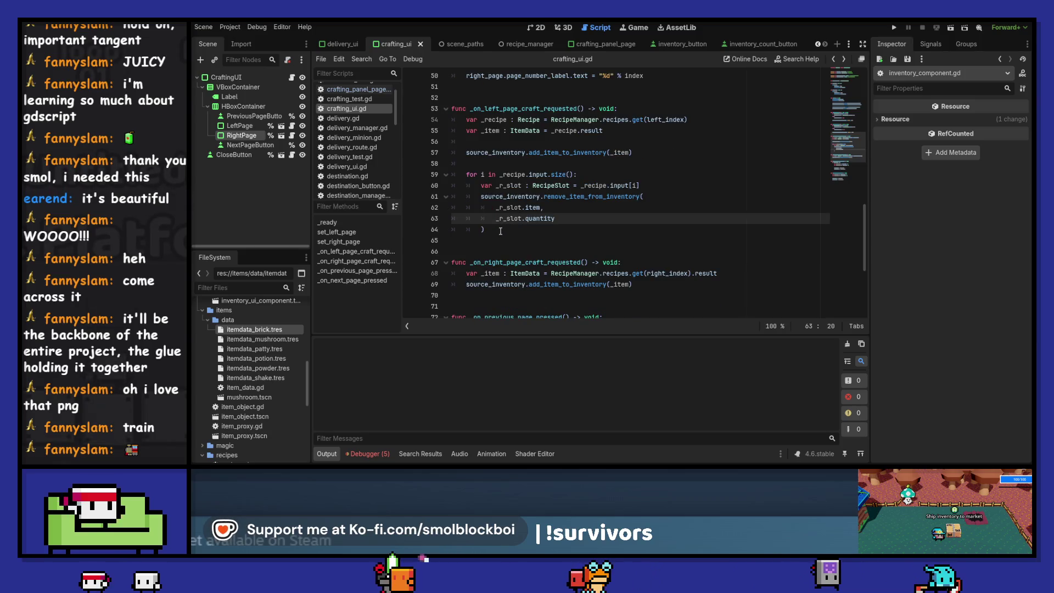
{"action": "left_click", "coordinate": [500, 231]}
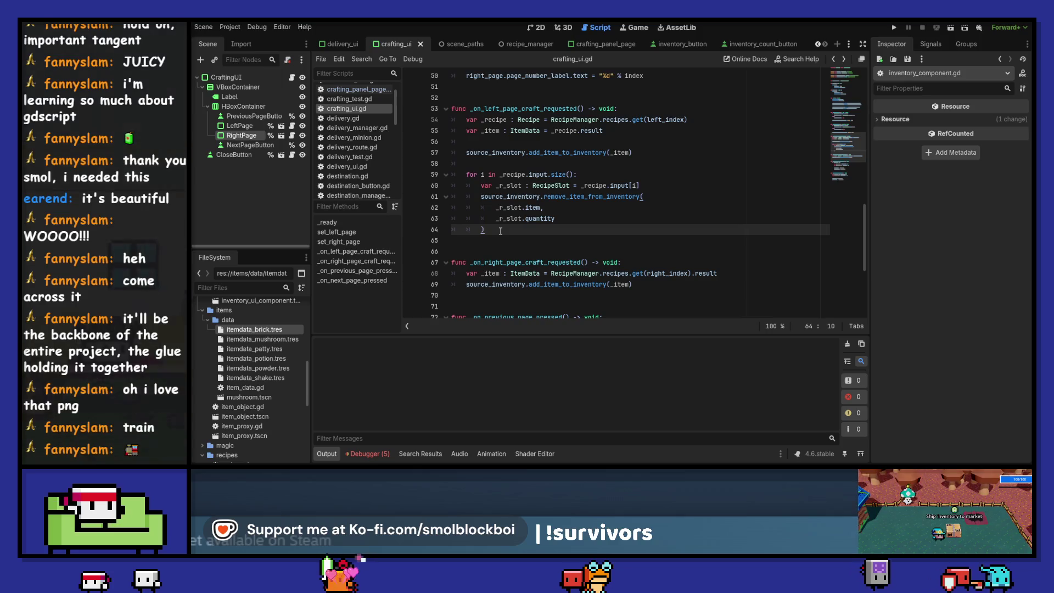
{"action": "left_click_drag", "start_coordinate": [500, 231], "coordinate": [442, 115]}
{"action": "key", "text": "ctrl+c"}
{"action": "scroll", "coordinate": [558, 189], "scroll_direction": "down", "scroll_amount": 2}
{"action": "left_click_drag", "start_coordinate": [632, 219], "coordinate": [399, 207]}
{"action": "key", "text": "ctrl+v"}
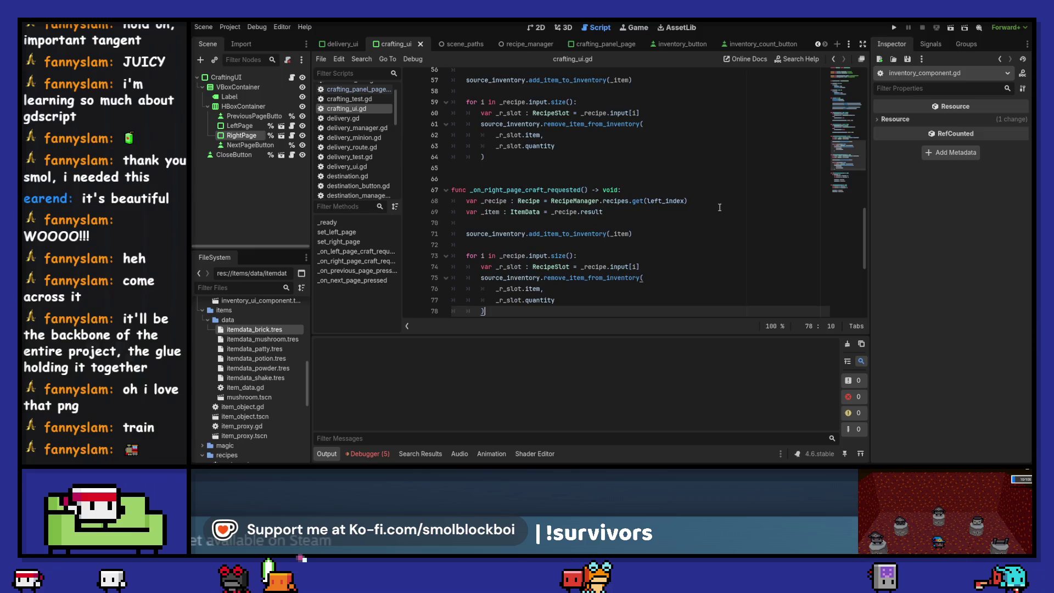
{"action": "left_click_drag", "start_coordinate": [647, 201], "coordinate": [662, 201]}
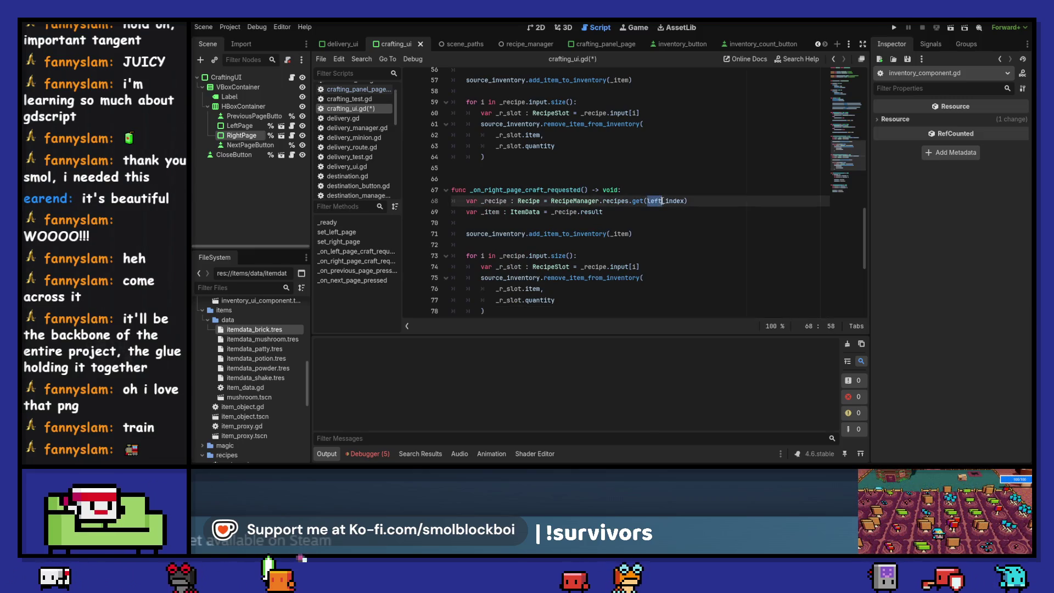
{"action": "type", "text": "right"}
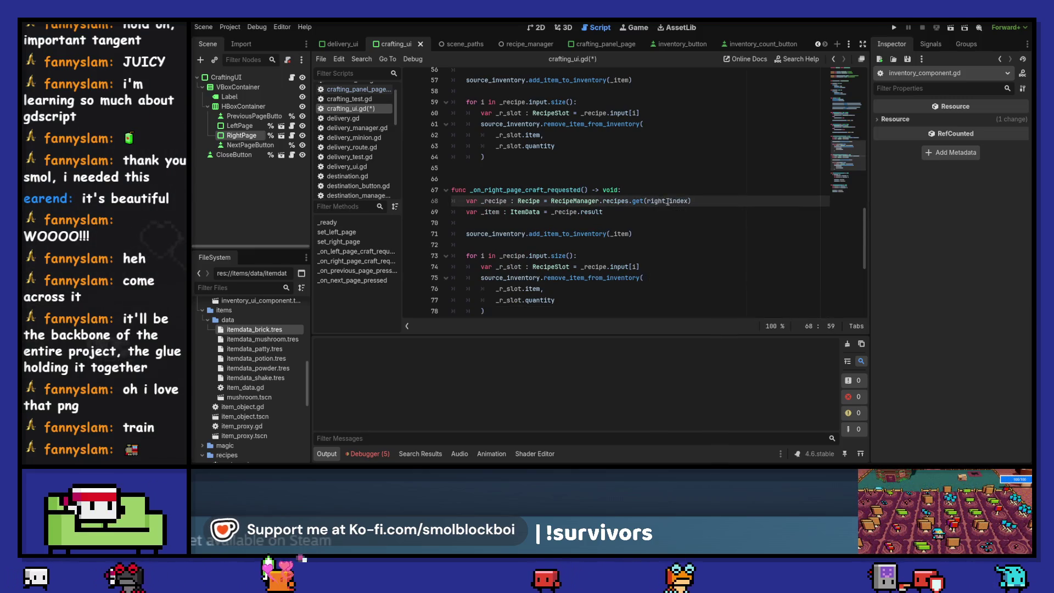
{"action": "key", "text": "ctrl+s"}
Run the Mycelium Manager game with F5
{"action": "scroll", "coordinate": [667, 201], "scroll_direction": "down", "scroll_amount": 1}
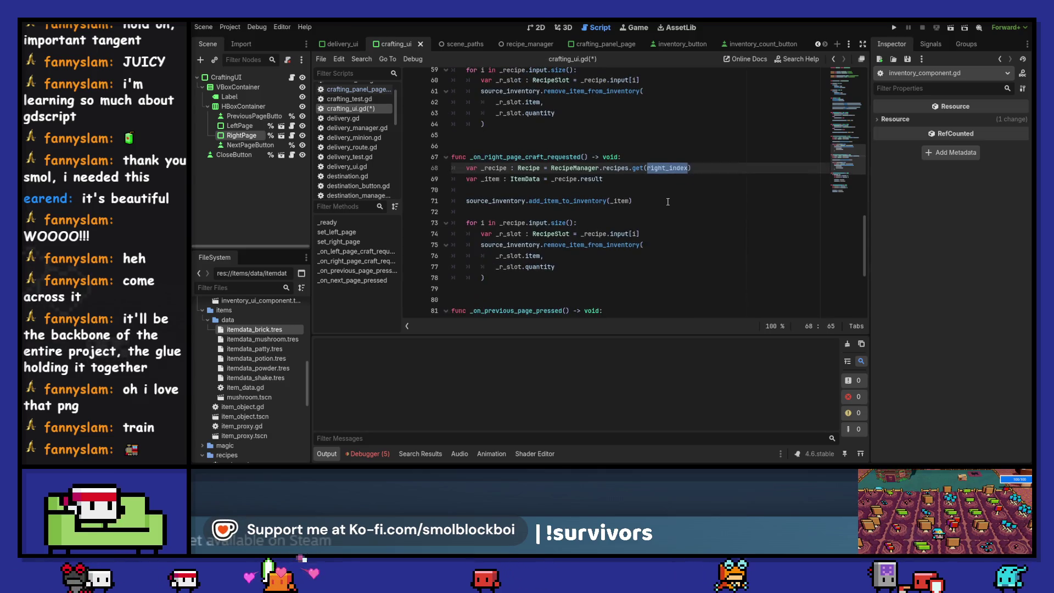
{"action": "scroll", "coordinate": [668, 201], "scroll_direction": "up", "scroll_amount": 3}
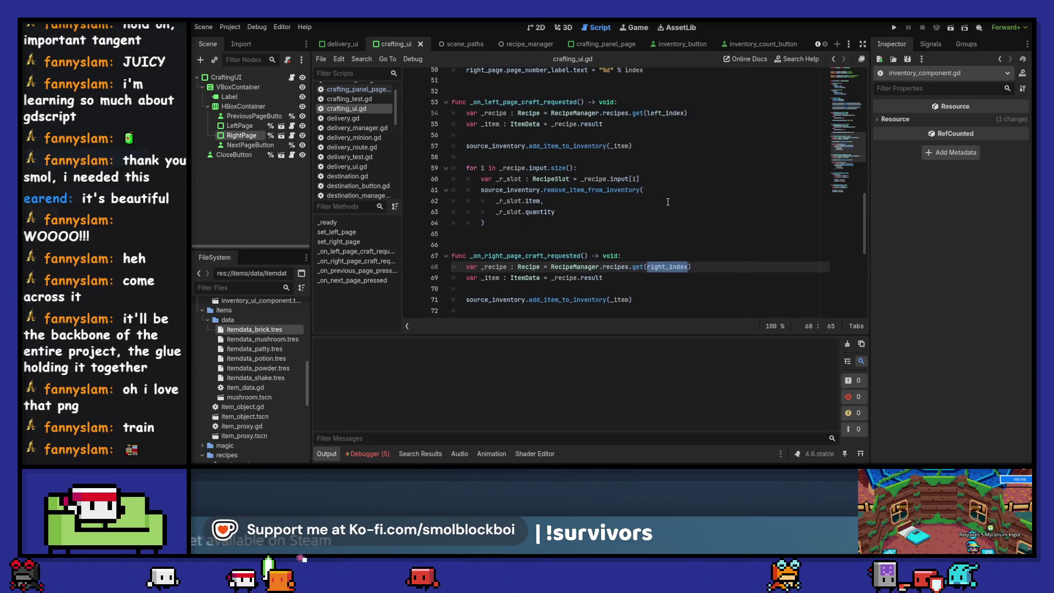
{"action": "key", "text": "F5"}
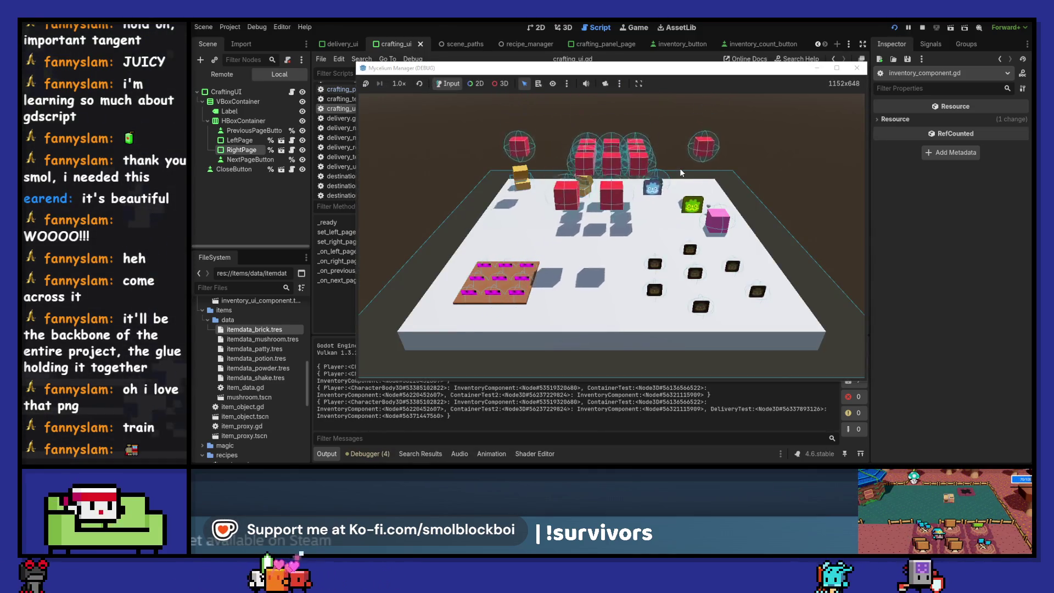
Gather mushrooms in the game and craft a Potion from the Crafting Panel's left page
{"action": "key", "text": "c"}
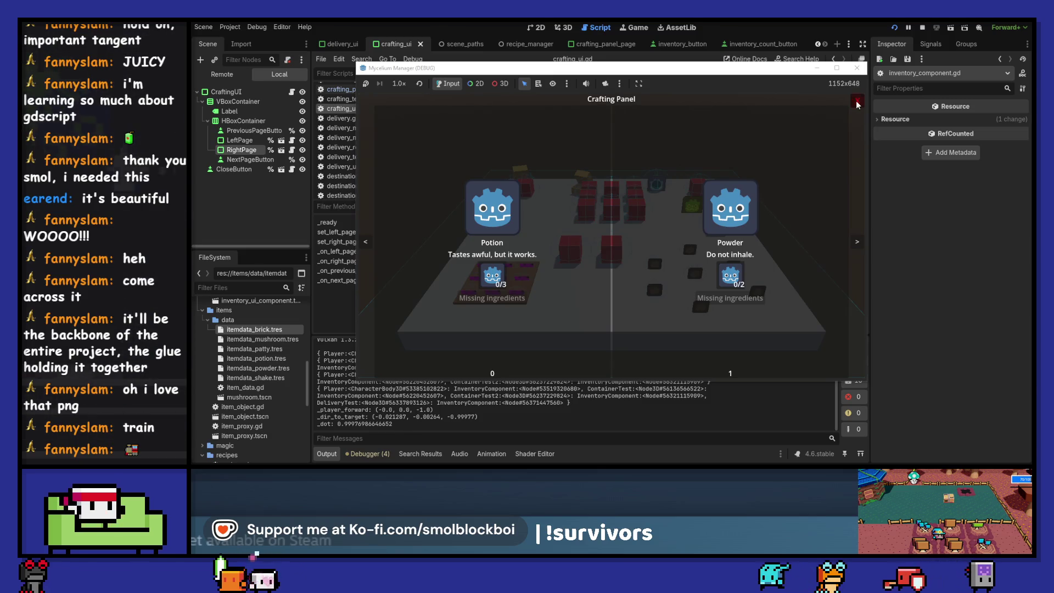
{"action": "left_click", "coordinate": [856, 99]}
{"action": "key", "text": "s"}
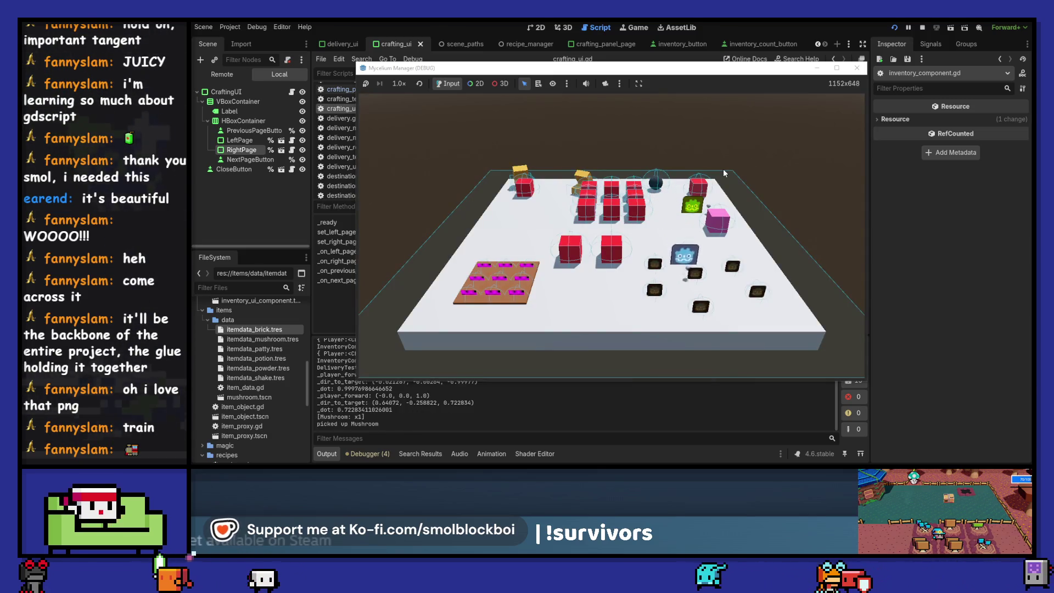
{"action": "key", "text": "a"}
{"action": "key", "text": "w"}
{"action": "key", "text": "w"}
{"action": "key", "text": "d"}
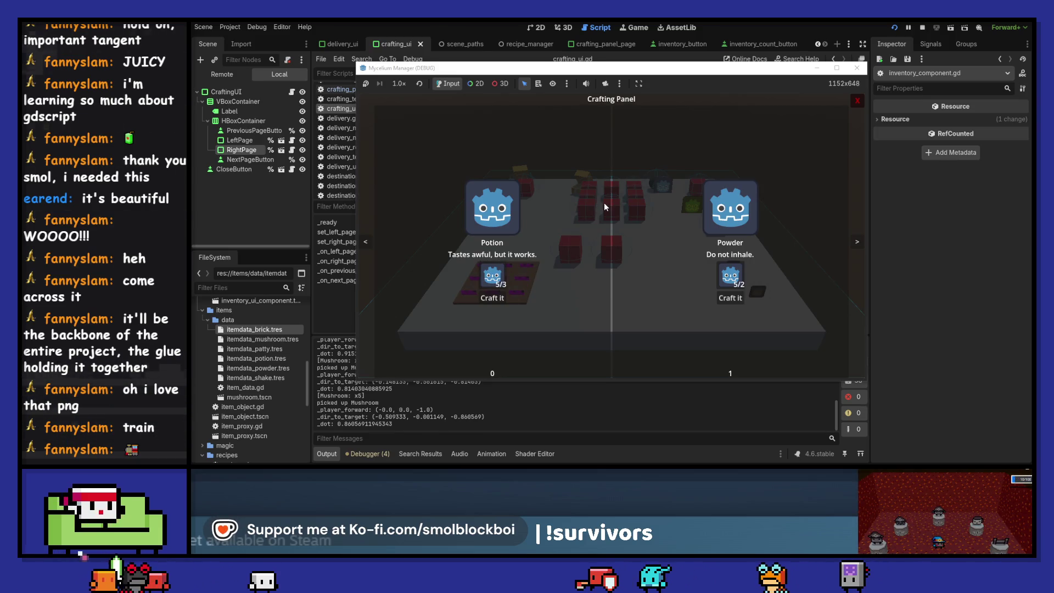
{"action": "left_click", "coordinate": [500, 299]}
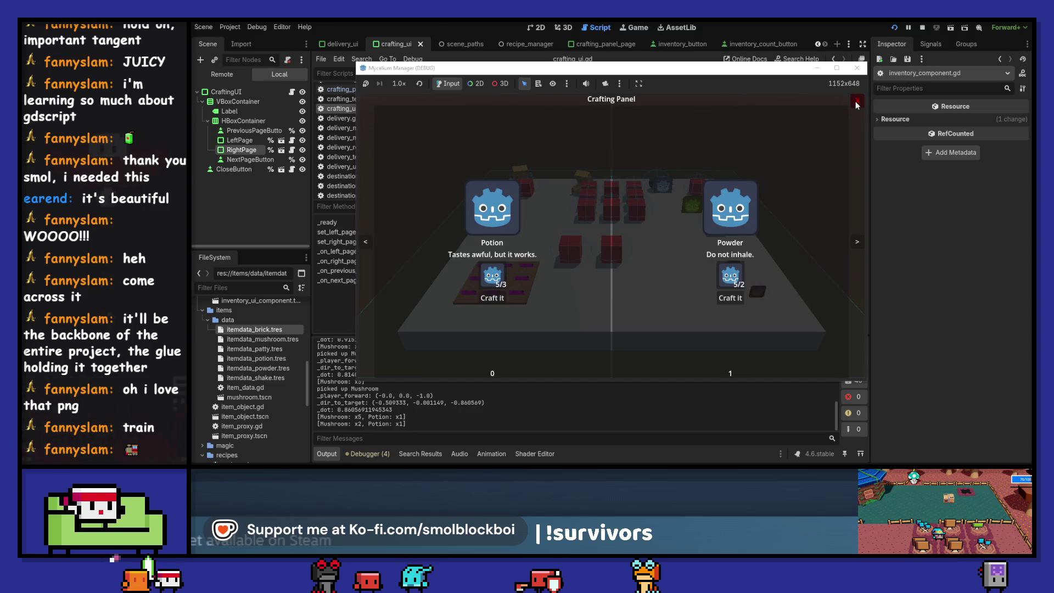
Confirm the Potion appears in the delivery panel, then stop the running game with F8
{"action": "key", "text": "Escape"}
{"action": "key", "text": "d"}
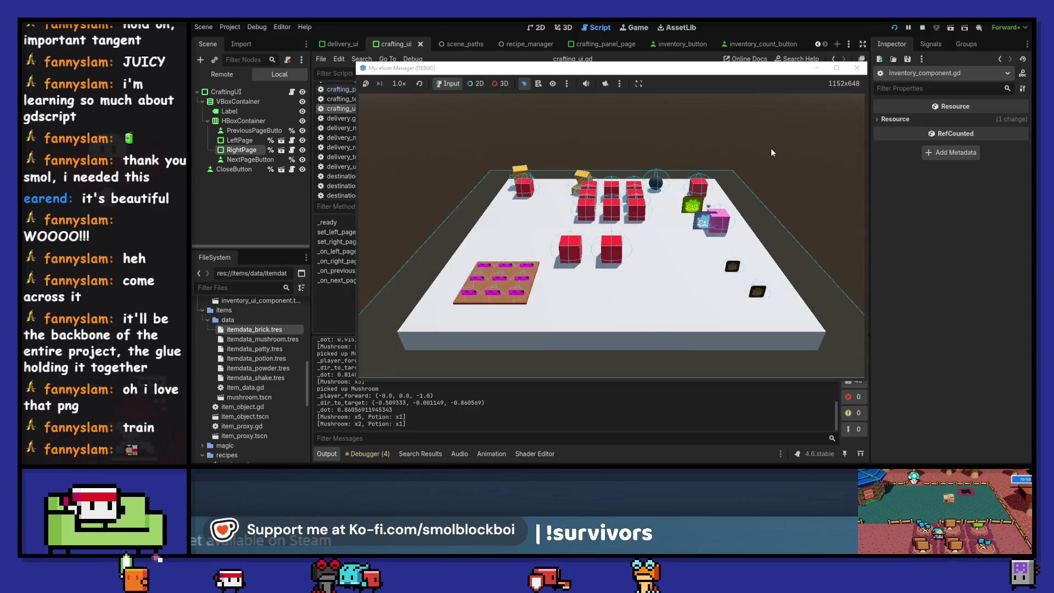
{"action": "key", "text": "e"}
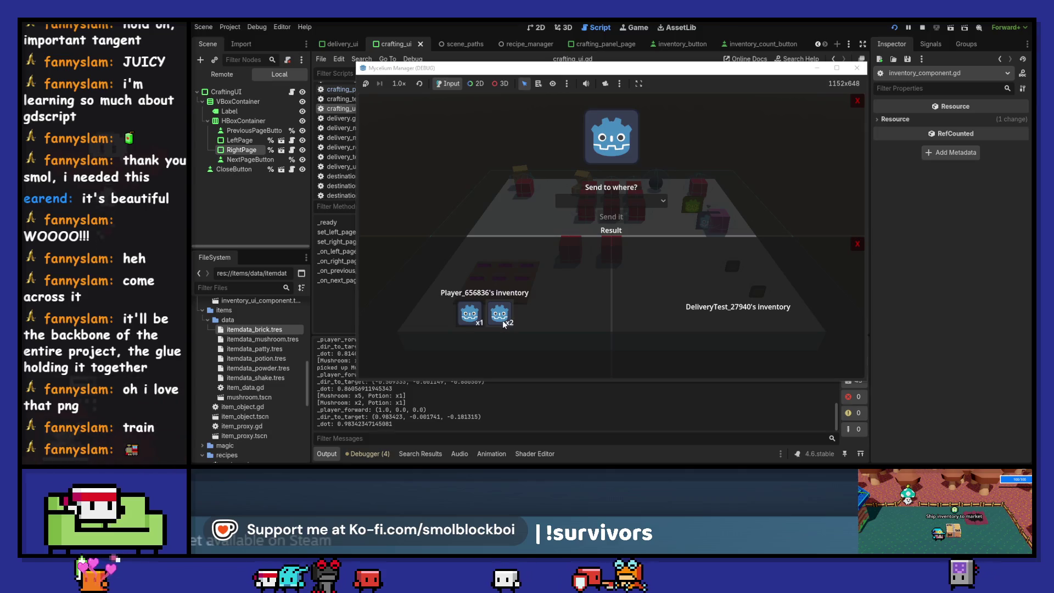
{"action": "mouse_move", "coordinate": [475, 323]}
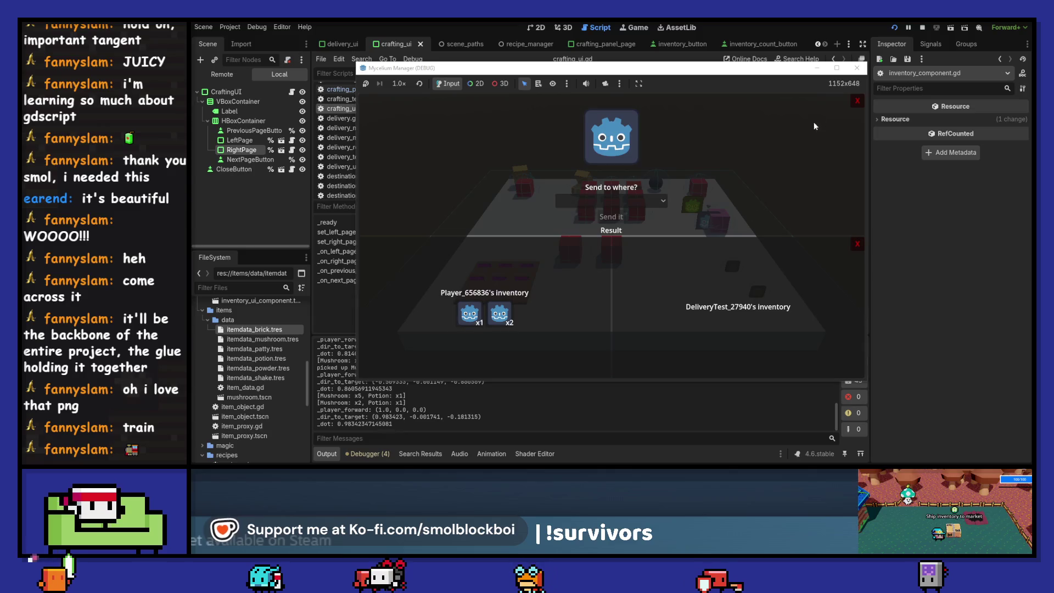
{"action": "key", "text": "Escape"}
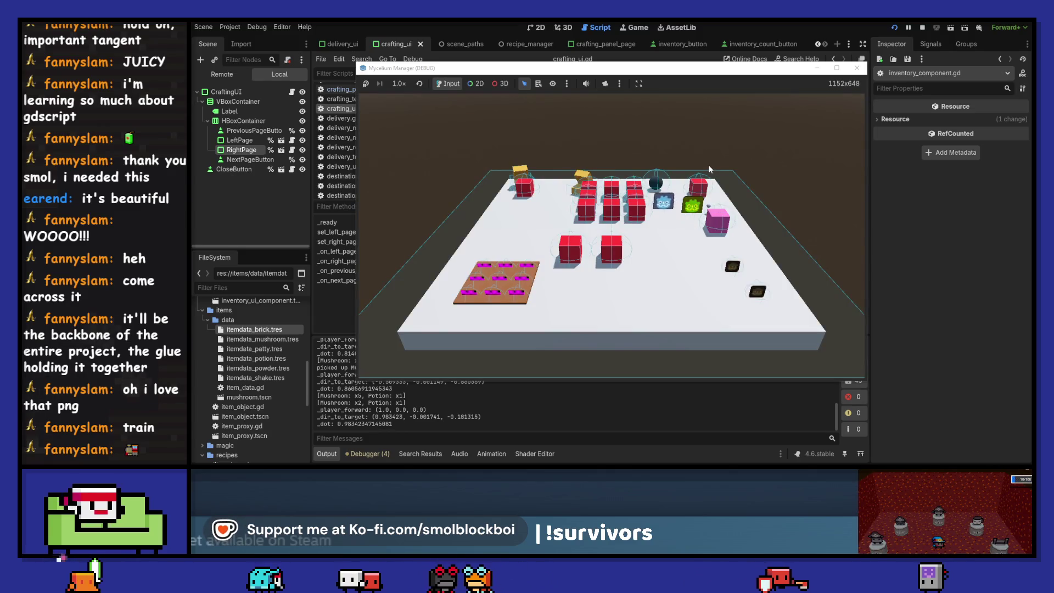
{"action": "key", "text": "e"}
{"action": "left_click", "coordinate": [857, 101]}
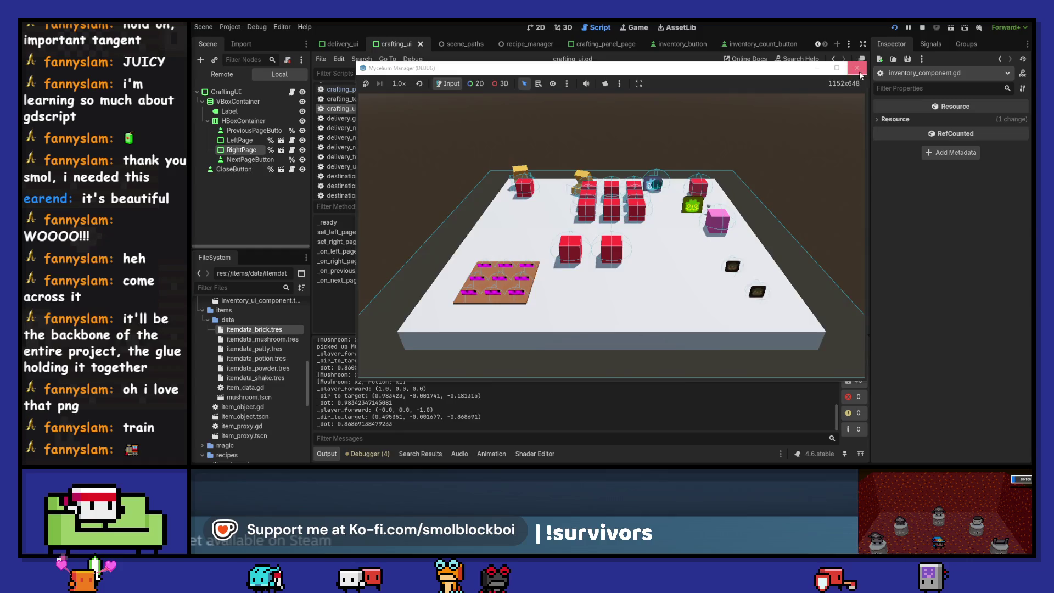
{"action": "key", "text": "F8"}
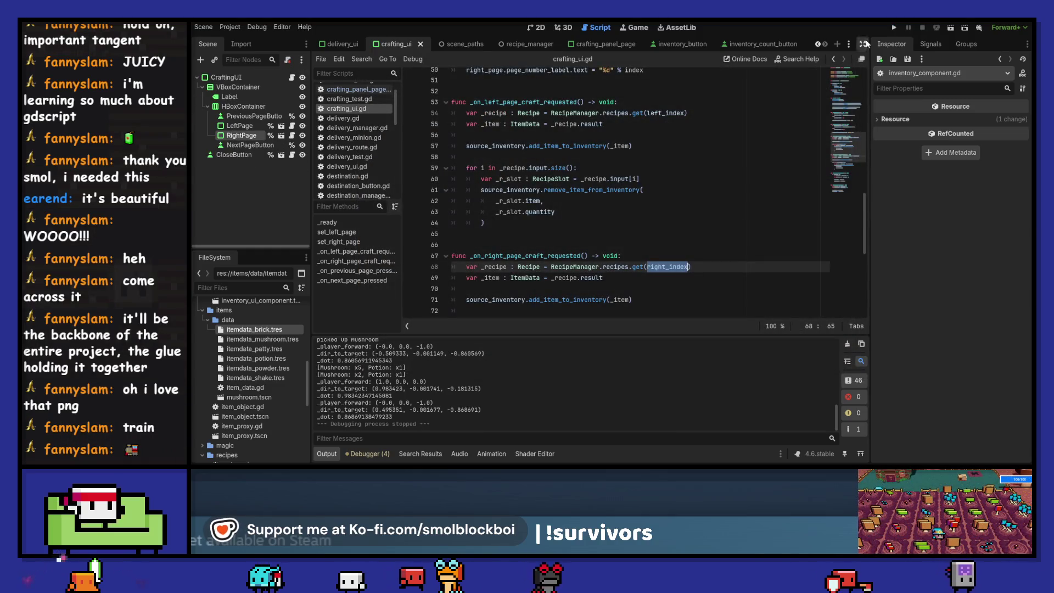
{"action": "left_click", "coordinate": [893, 28]}
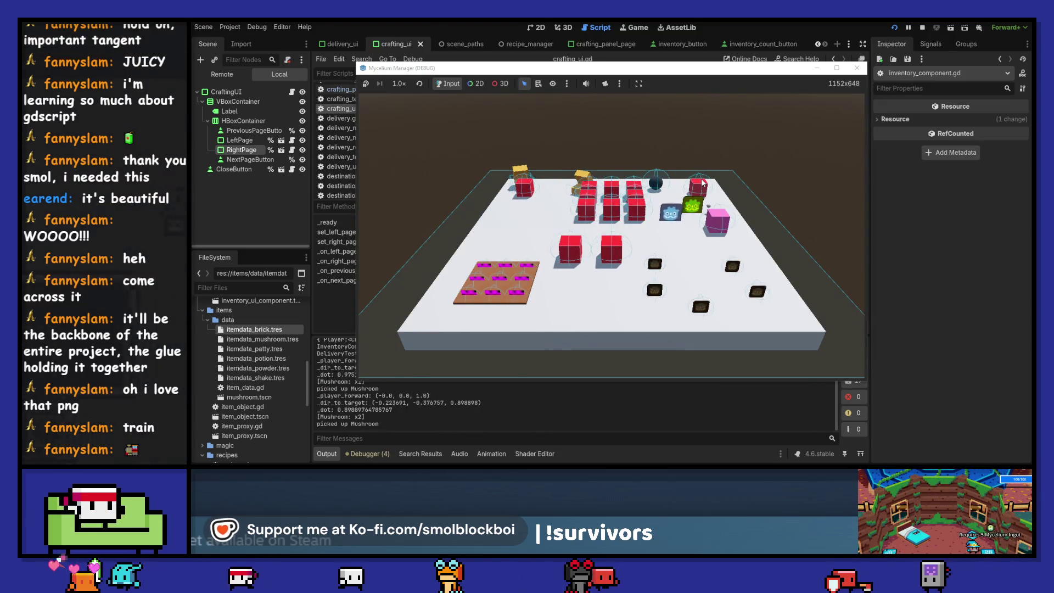
{"action": "key", "text": "e"}
{"action": "mouse_move", "coordinate": [499, 282]}
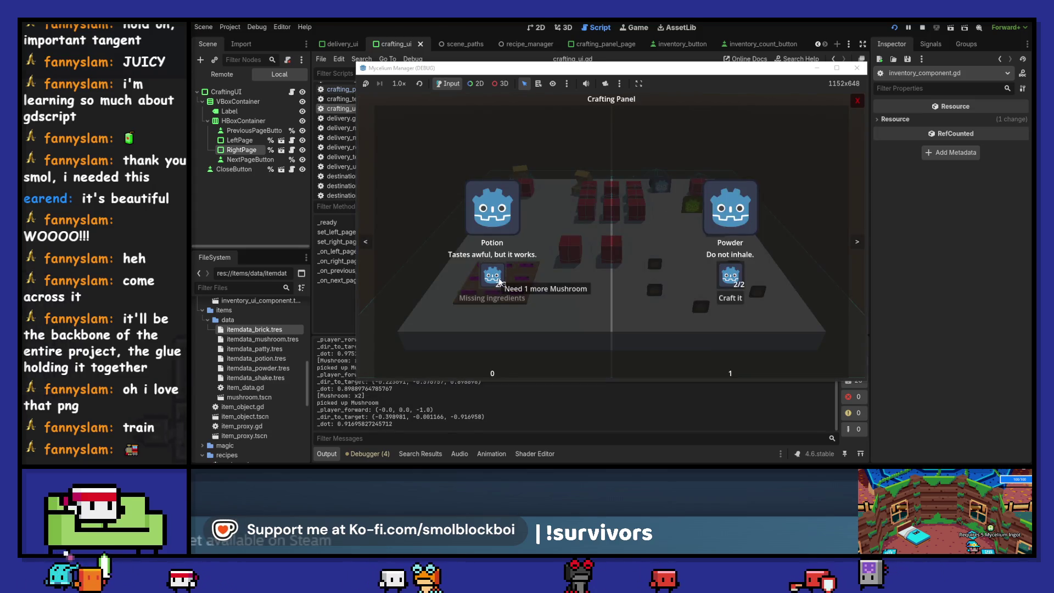
{"action": "mouse_move", "coordinate": [730, 275]}
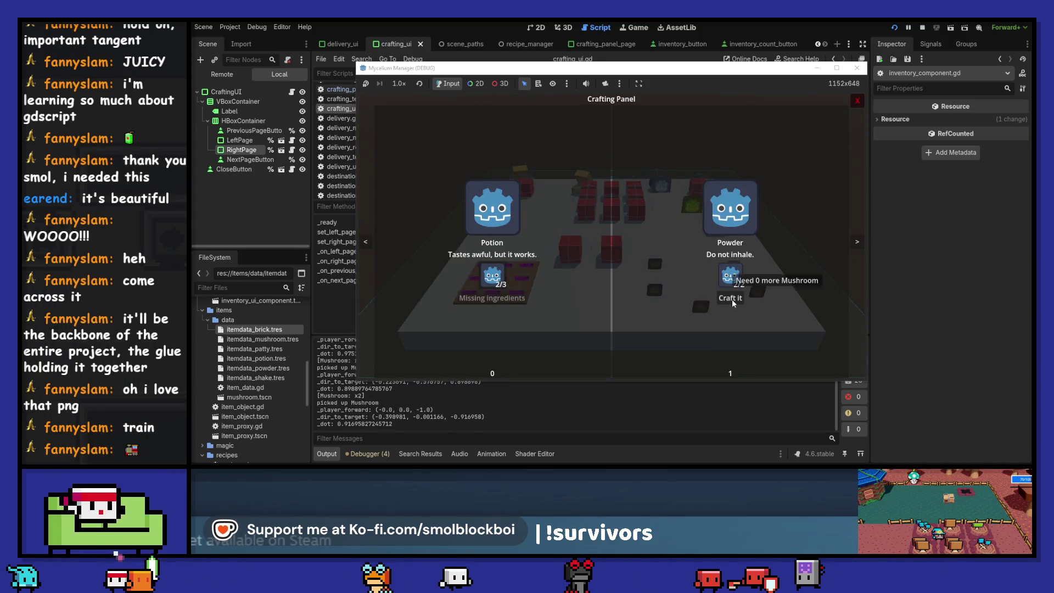
{"action": "left_click", "coordinate": [731, 299]}
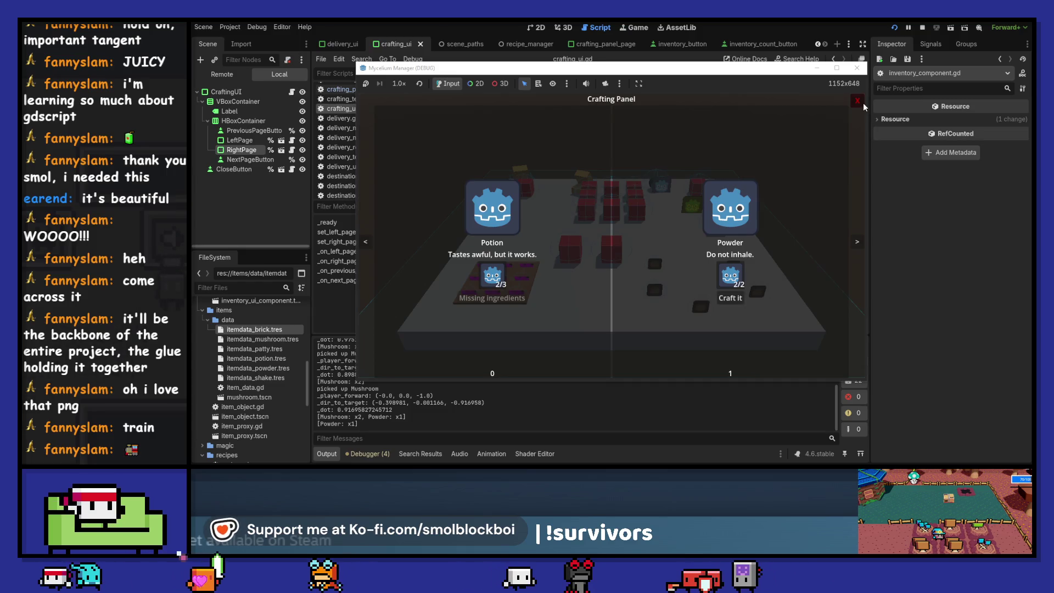
{"action": "left_click", "coordinate": [732, 300]}
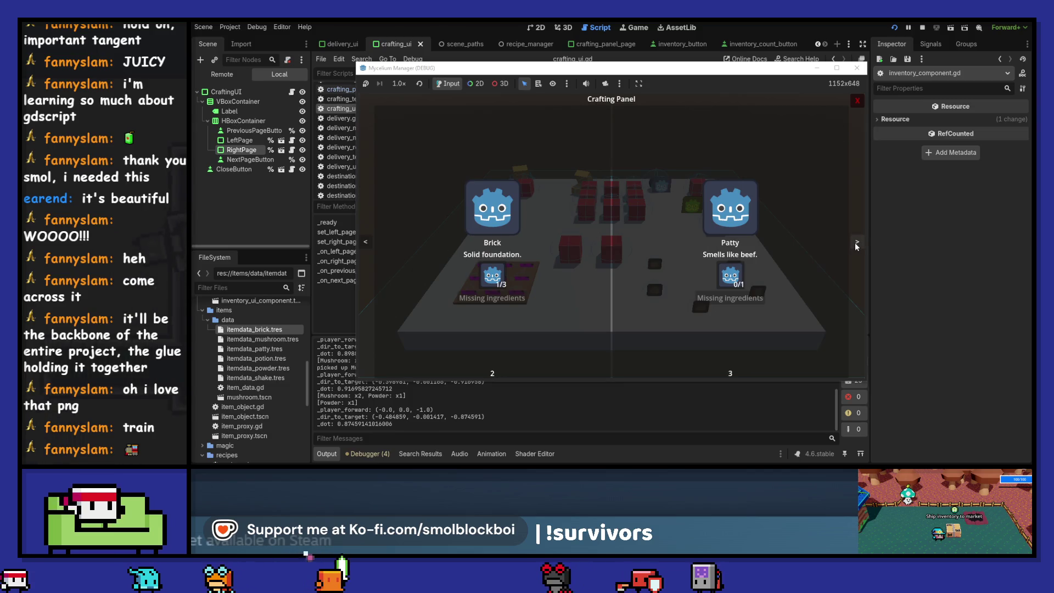
{"action": "left_click", "coordinate": [856, 104]}
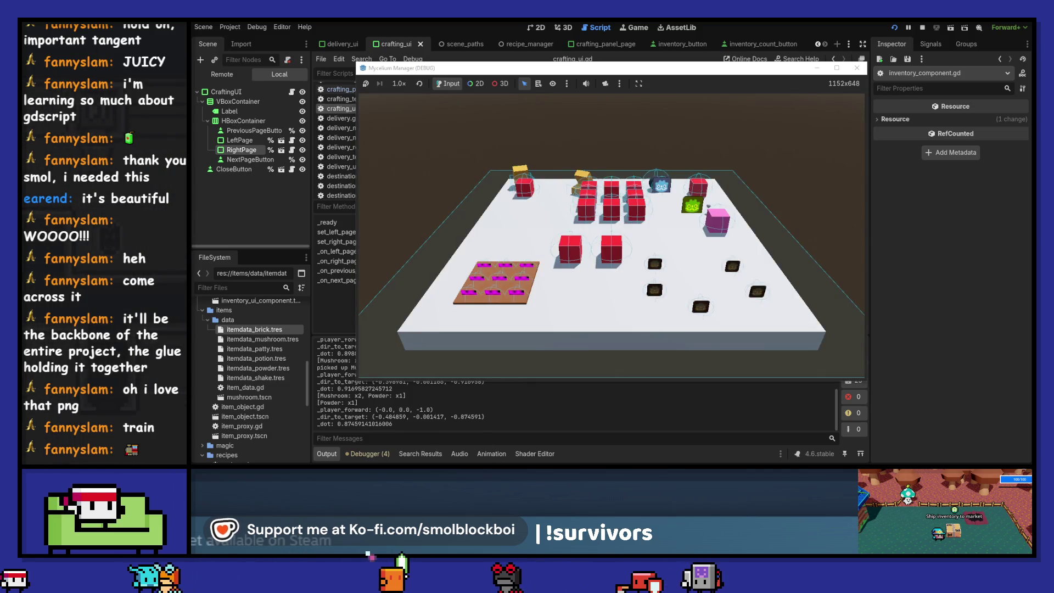
{"action": "mouse_move", "coordinate": [477, 464]}
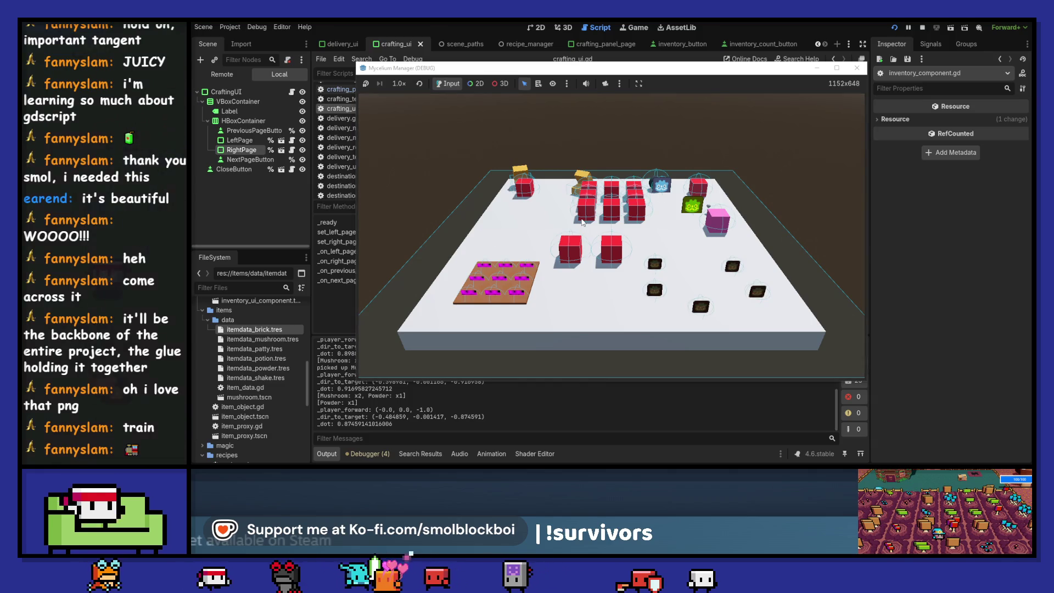
{"action": "key", "text": "e"}
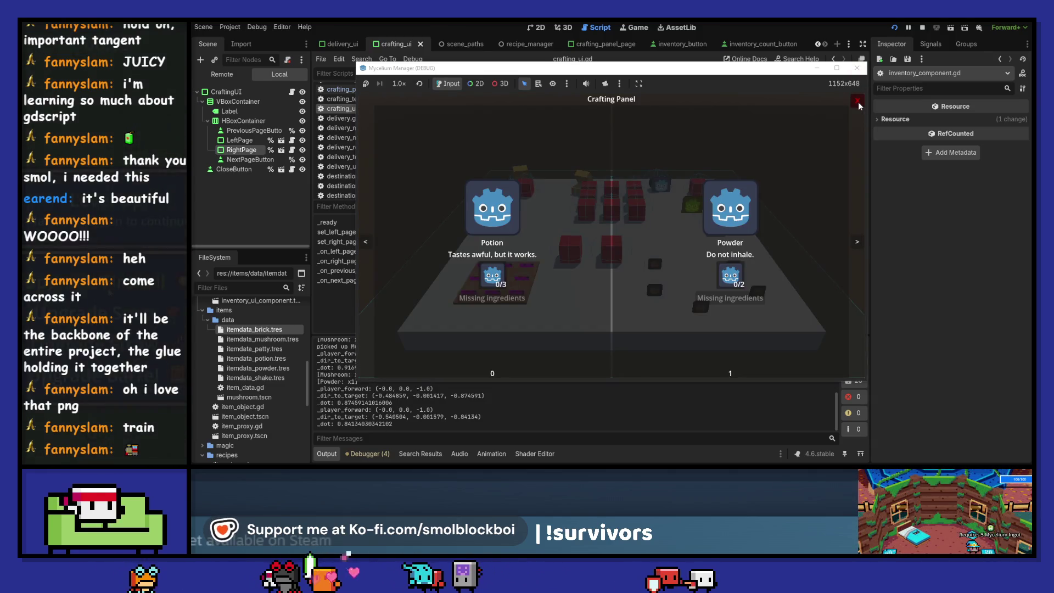
{"action": "left_click", "coordinate": [857, 101]}
{"action": "left_click", "coordinate": [857, 67]}
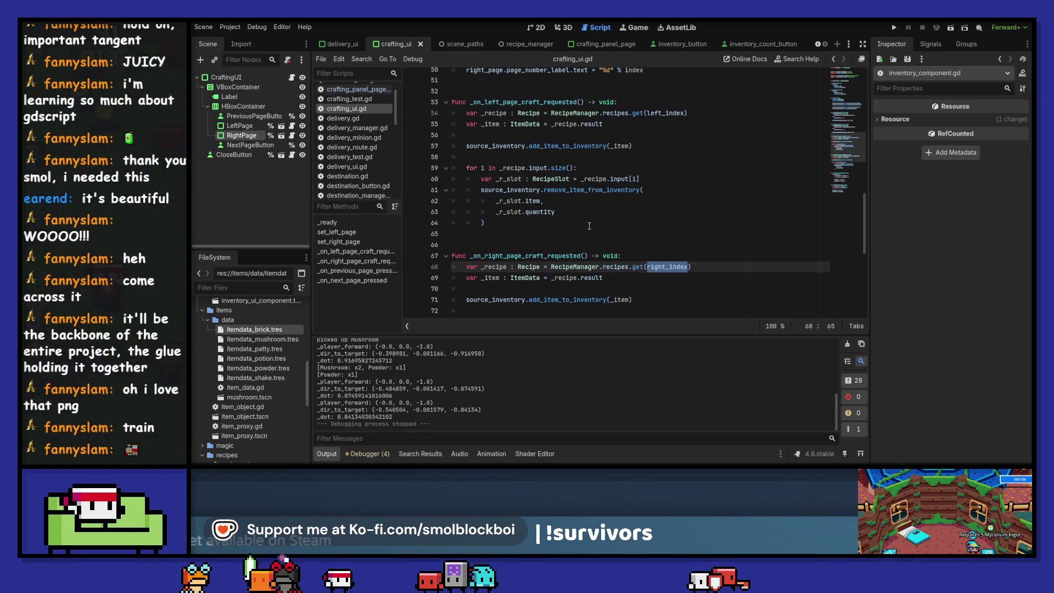
Add a set_left_page(left_index) call after the left-page craft loop in crafting_ui.gd
{"action": "scroll", "coordinate": [589, 225], "scroll_direction": "up", "scroll_amount": 7}
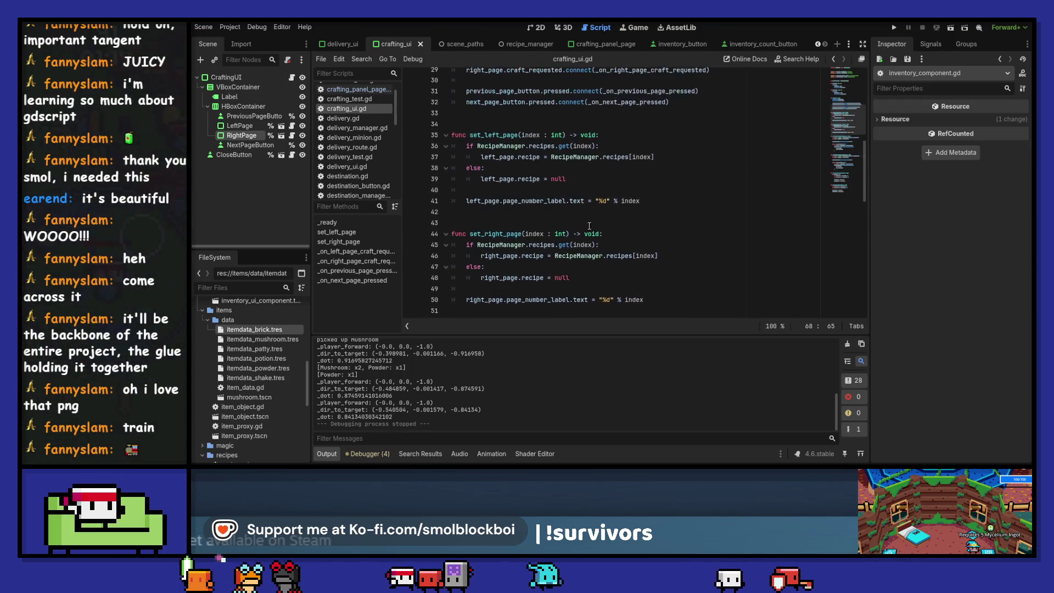
{"action": "double_click", "coordinate": [493, 134]}
{"action": "scroll", "coordinate": [567, 173], "scroll_direction": "up", "scroll_amount": 1}
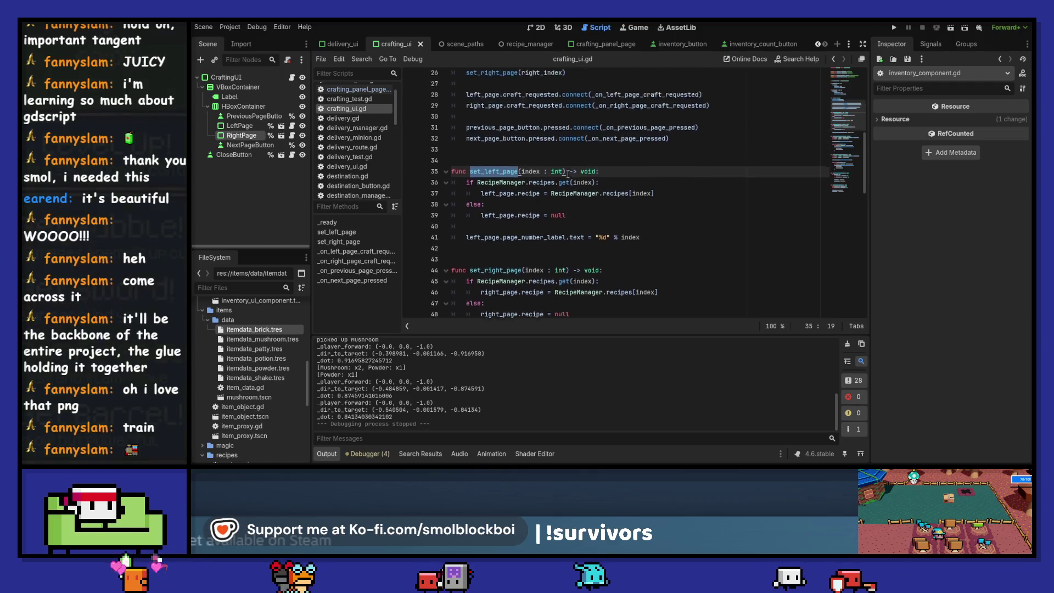
{"action": "scroll", "coordinate": [567, 173], "scroll_direction": "up", "scroll_amount": 4}
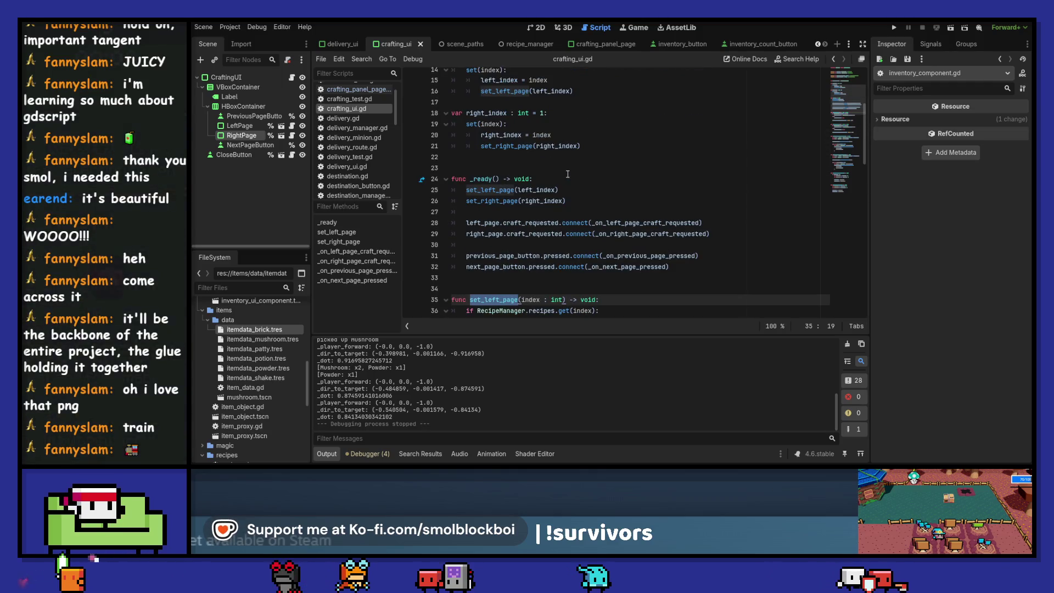
{"action": "scroll", "coordinate": [567, 173], "scroll_direction": "up", "scroll_amount": 1}
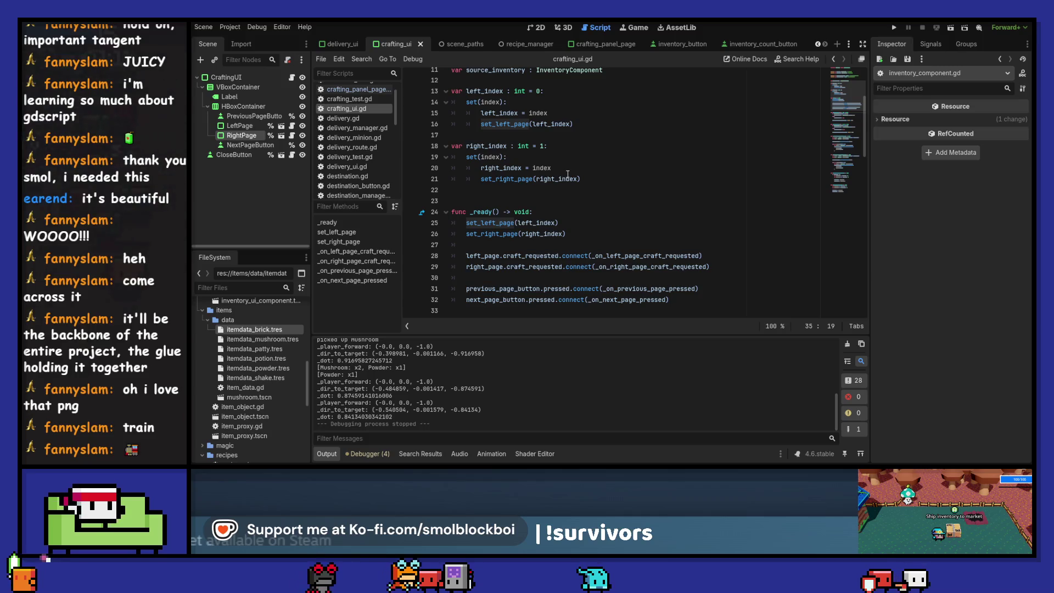
{"action": "scroll", "coordinate": [567, 173], "scroll_direction": "down", "scroll_amount": 7}
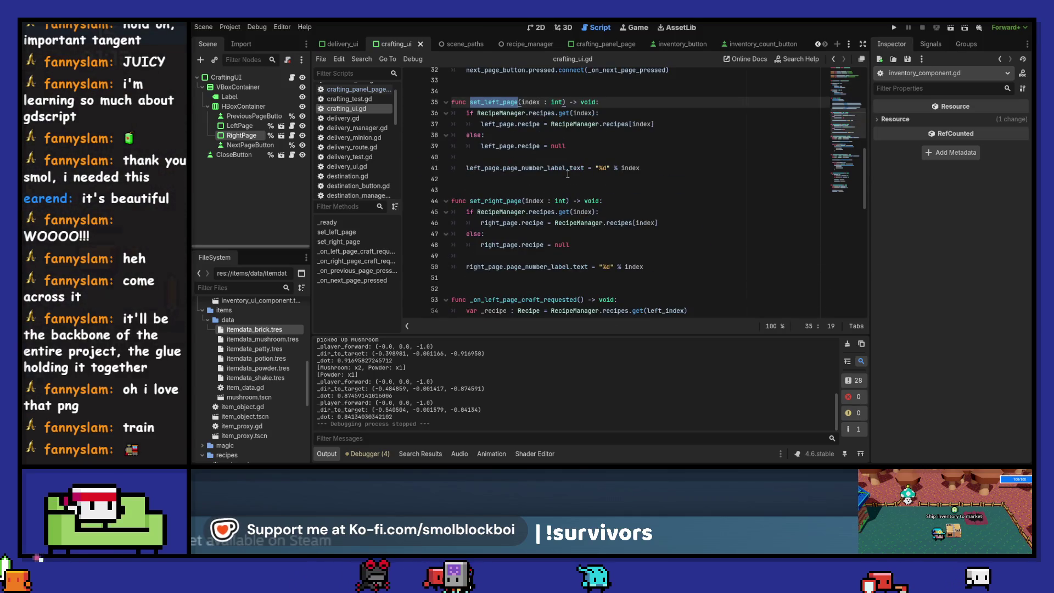
{"action": "scroll", "coordinate": [567, 174], "scroll_direction": "down", "scroll_amount": 6}
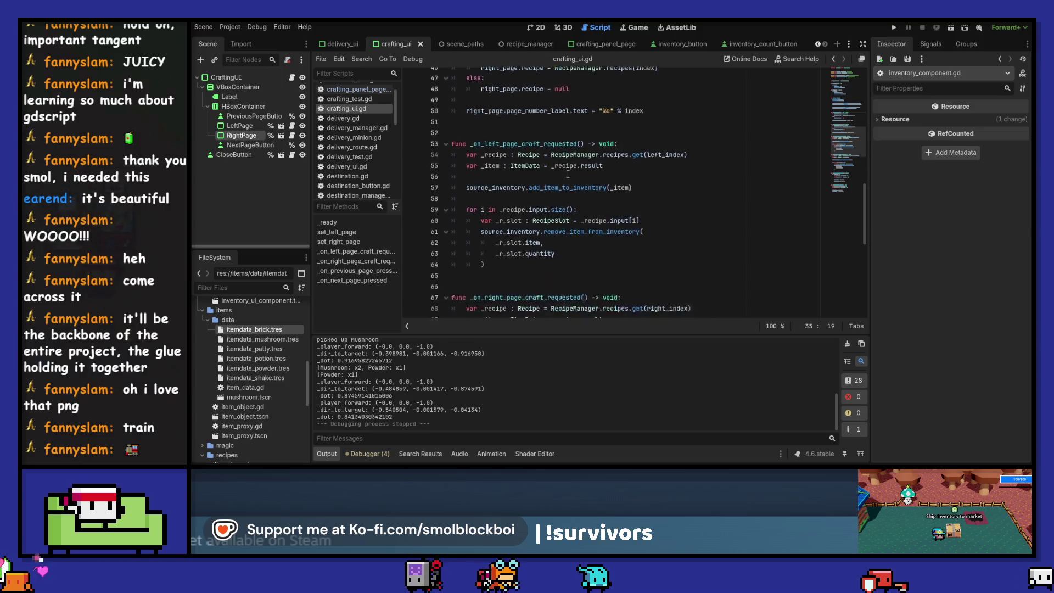
{"action": "left_click", "coordinate": [563, 223]}
{"action": "key", "text": "Return"}
{"action": "key", "text": "Return"}
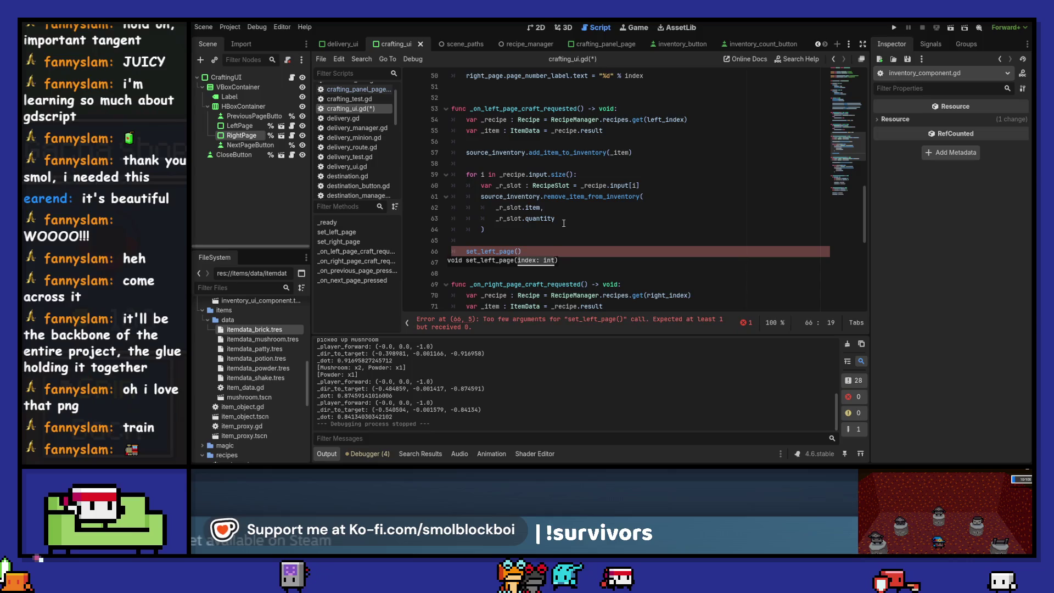
{"action": "type", "text": "t_index)"}
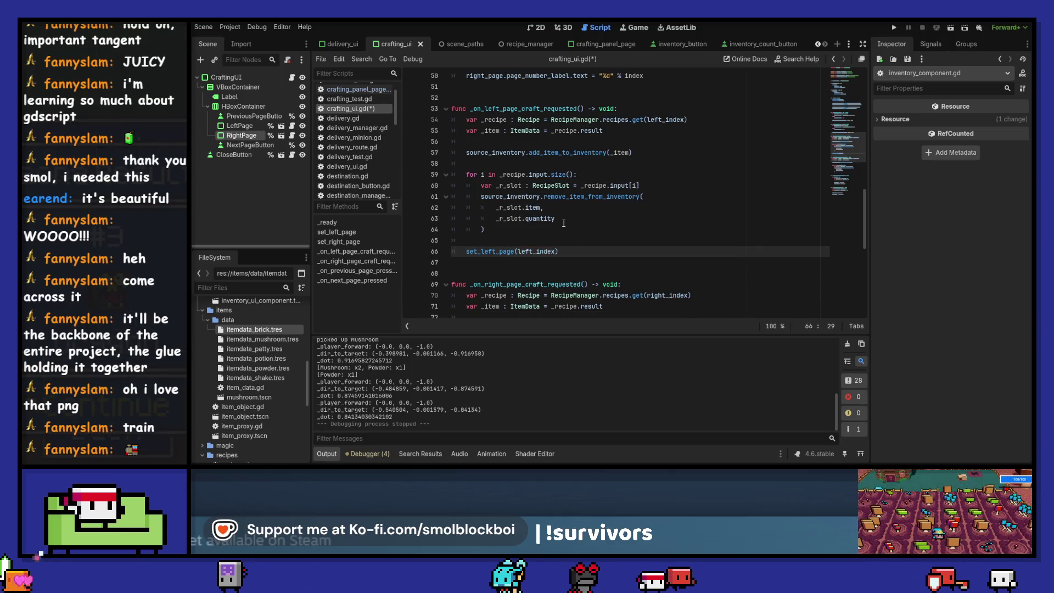
{"action": "key", "text": "ctrl+shift+Left"}
{"action": "key", "text": "ctrl+shift+Left"}
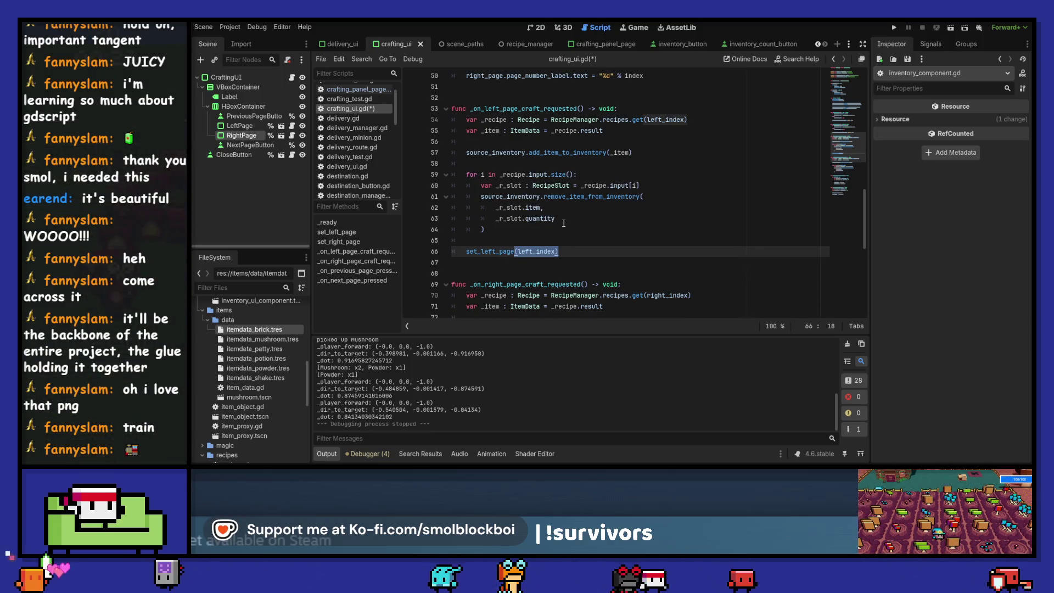
Add set_right_page(right_index) after the right-page loop, save the script, and run the project
{"action": "scroll", "coordinate": [658, 232], "scroll_direction": "down", "scroll_amount": 3}
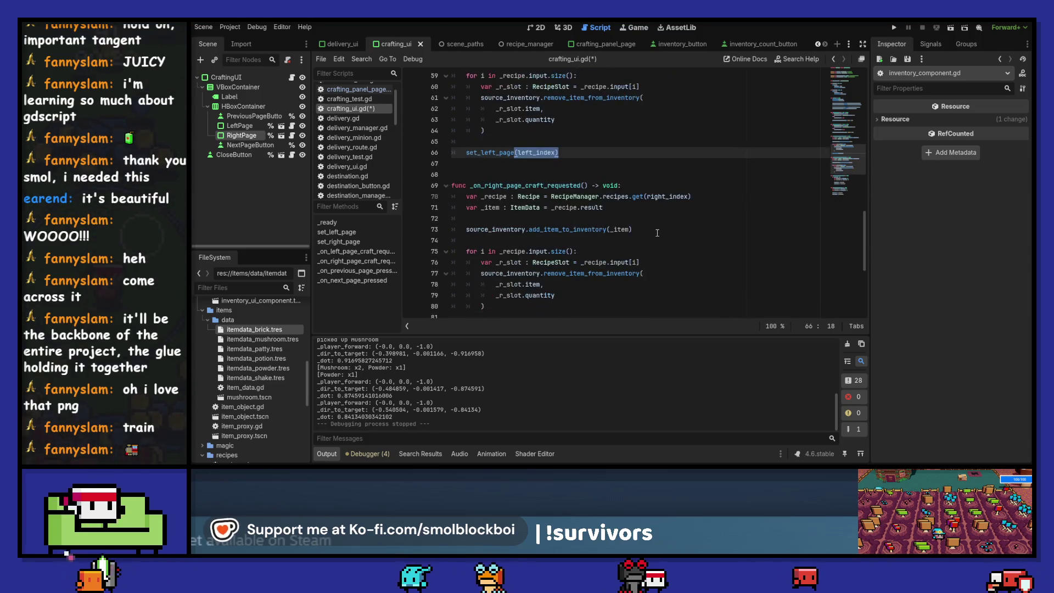
{"action": "scroll", "coordinate": [657, 232], "scroll_direction": "down", "scroll_amount": 1}
{"action": "left_click", "coordinate": [559, 269]}
{"action": "key", "text": "Down"}
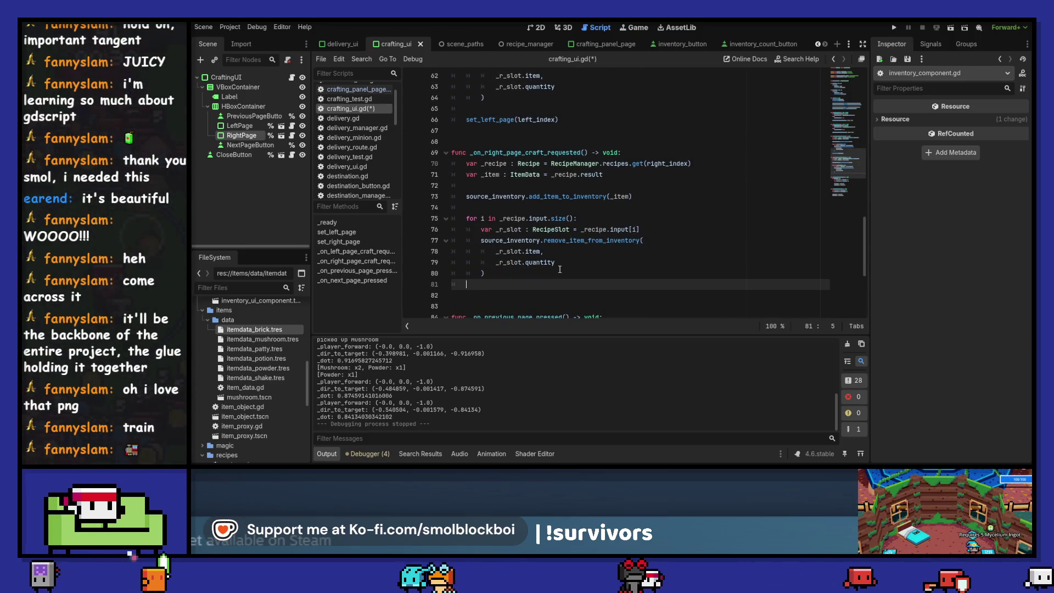
{"action": "key", "text": "Return"}
{"action": "type", "text": "set_righ"}
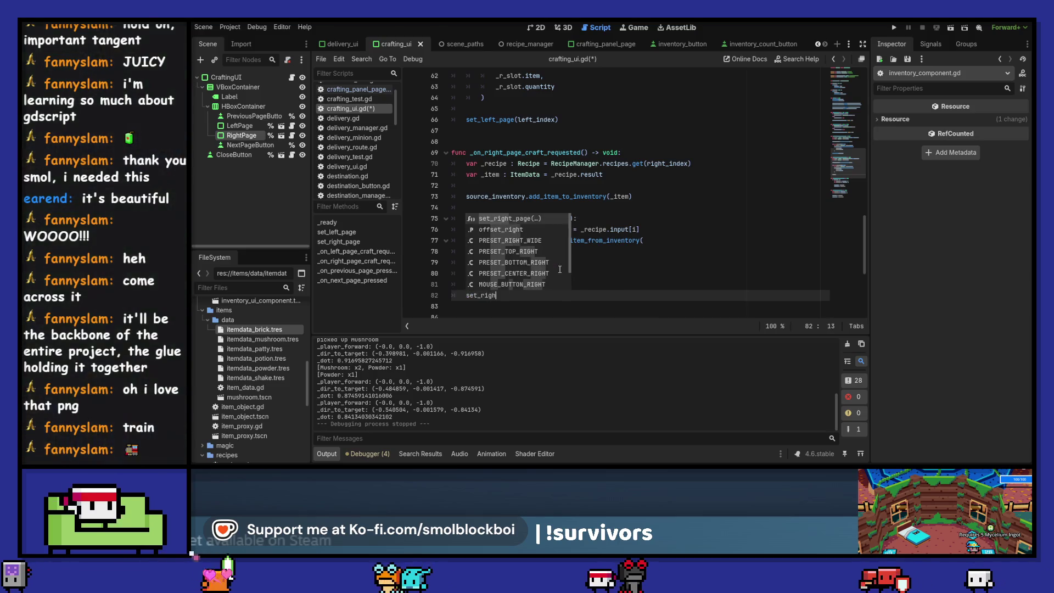
{"action": "key", "text": "Return"}
{"action": "type", "text": "right_inde"}
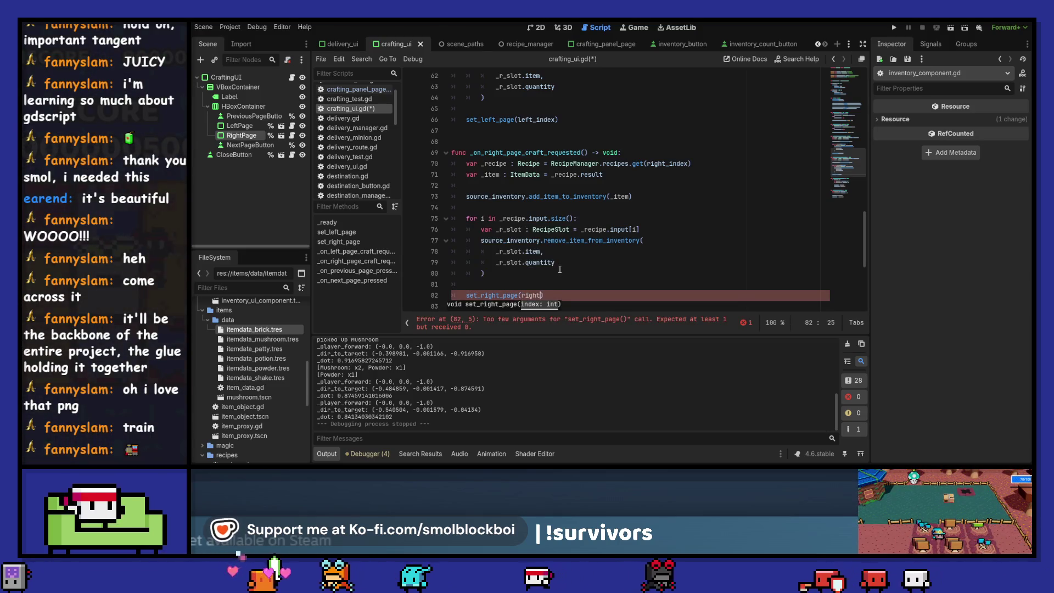
{"action": "type", "text": "x"}
{"action": "key", "text": "ctrl+s"}
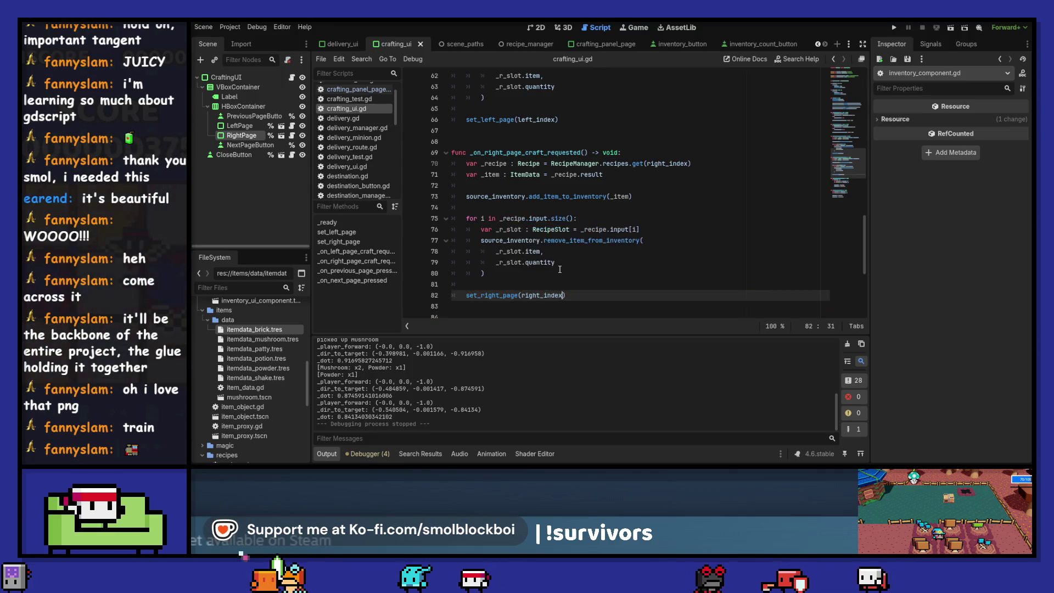
{"action": "key", "text": "F5"}
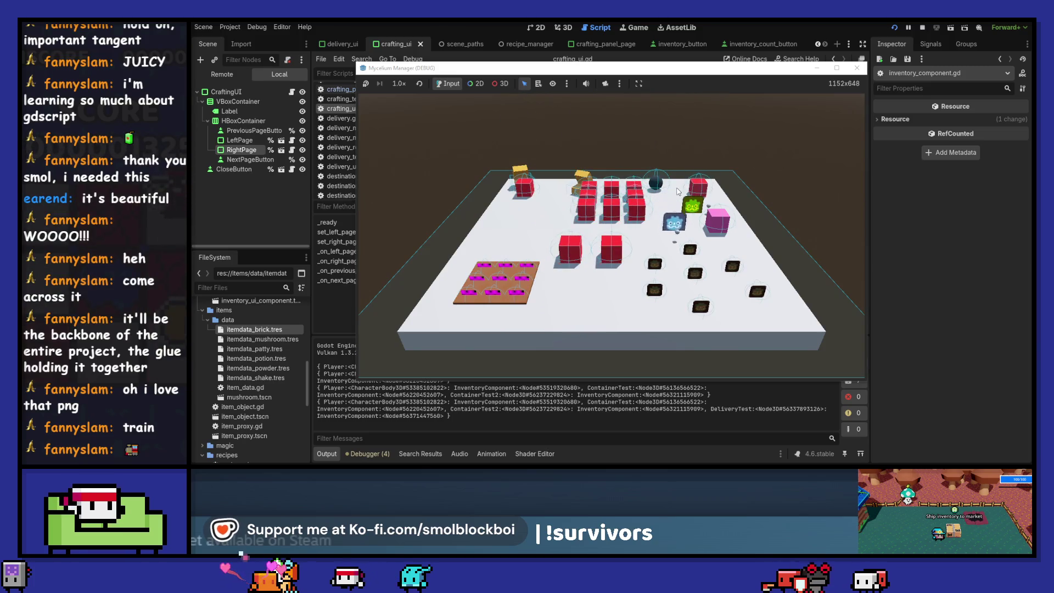
Collect mushrooms in the running game and open the Crafting Panel
{"action": "key", "text": "s"}
{"action": "key", "text": "a"}
{"action": "key", "text": "w"}
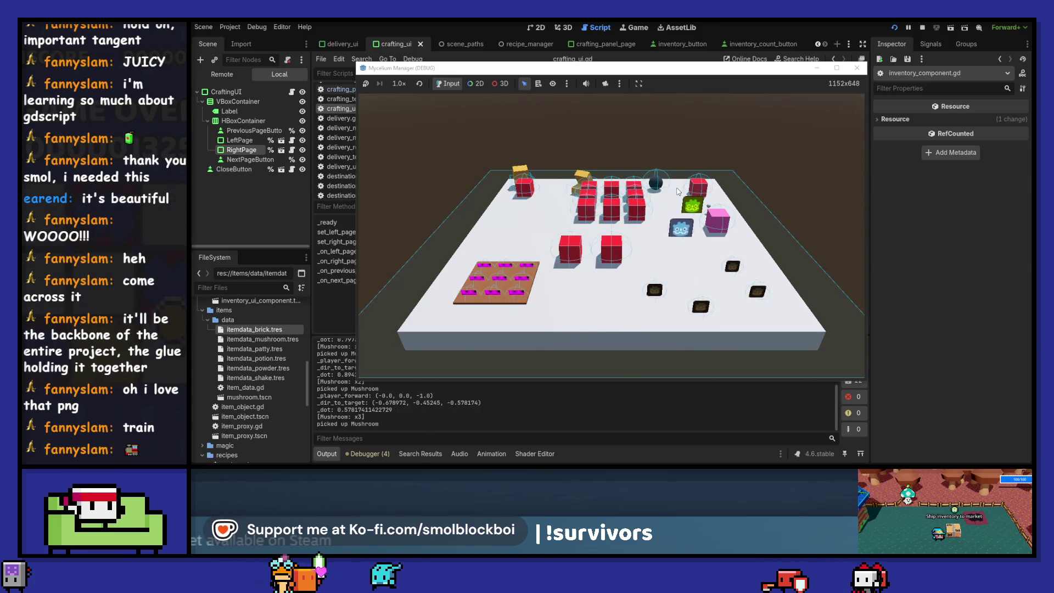
{"action": "key", "text": "e"}
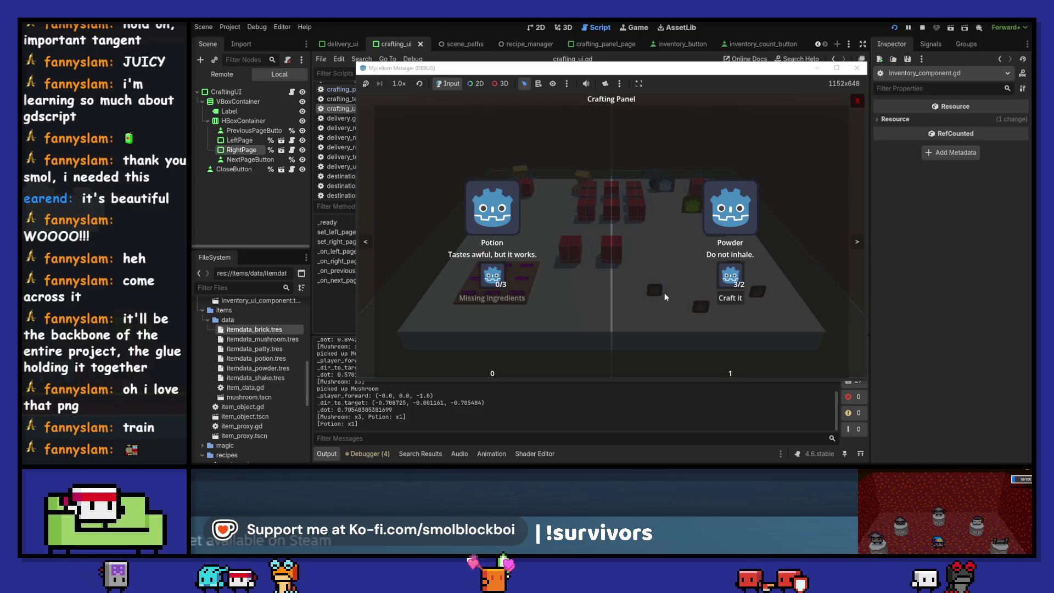
Craft a Powder, flip to the next recipe pages, then stop the game
{"action": "left_click", "coordinate": [730, 297]}
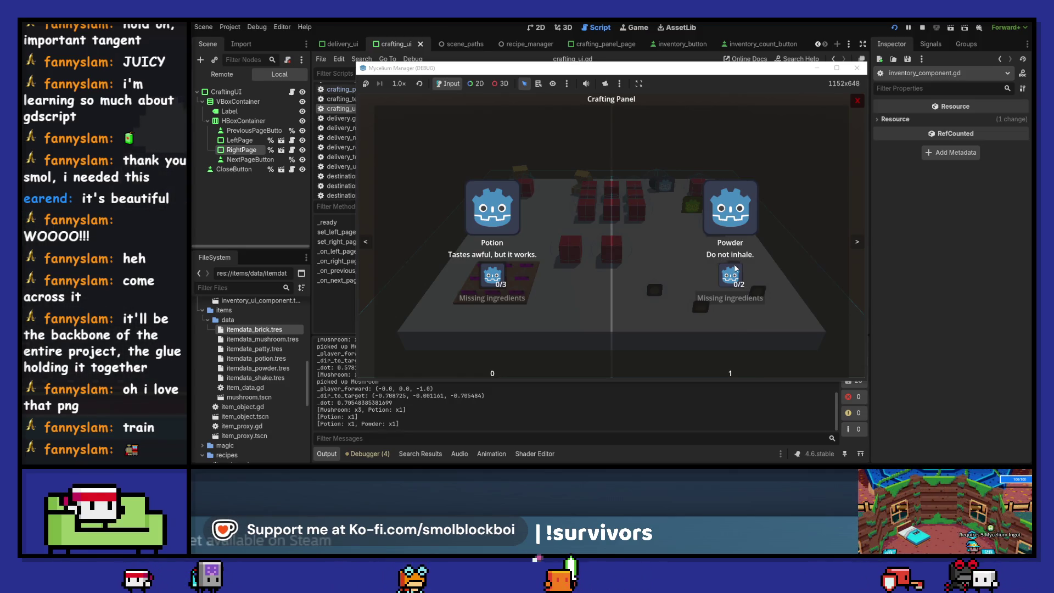
{"action": "mouse_move", "coordinate": [735, 271]}
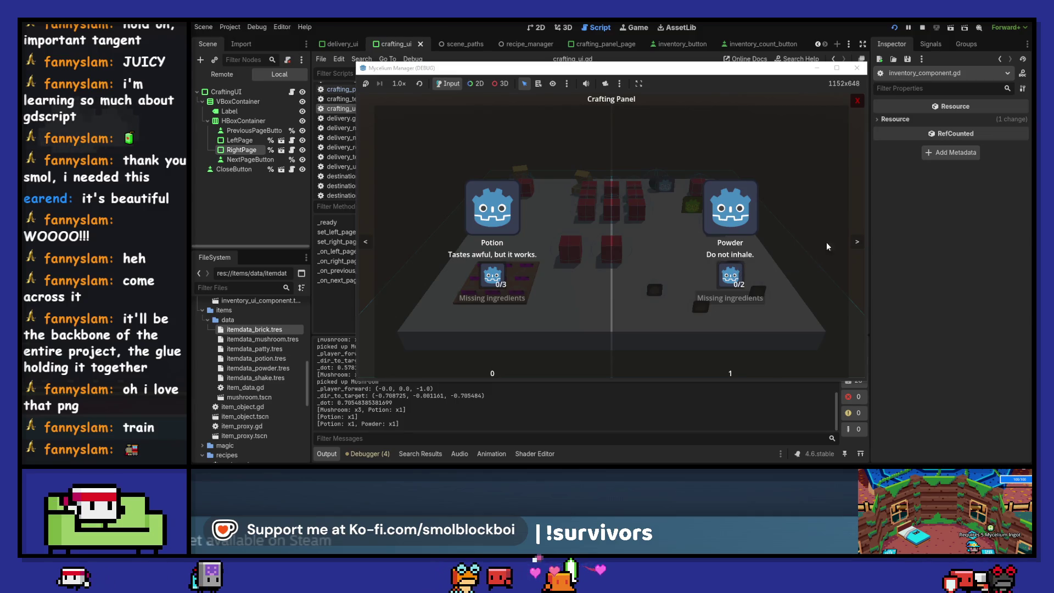
{"action": "left_click", "coordinate": [857, 242]}
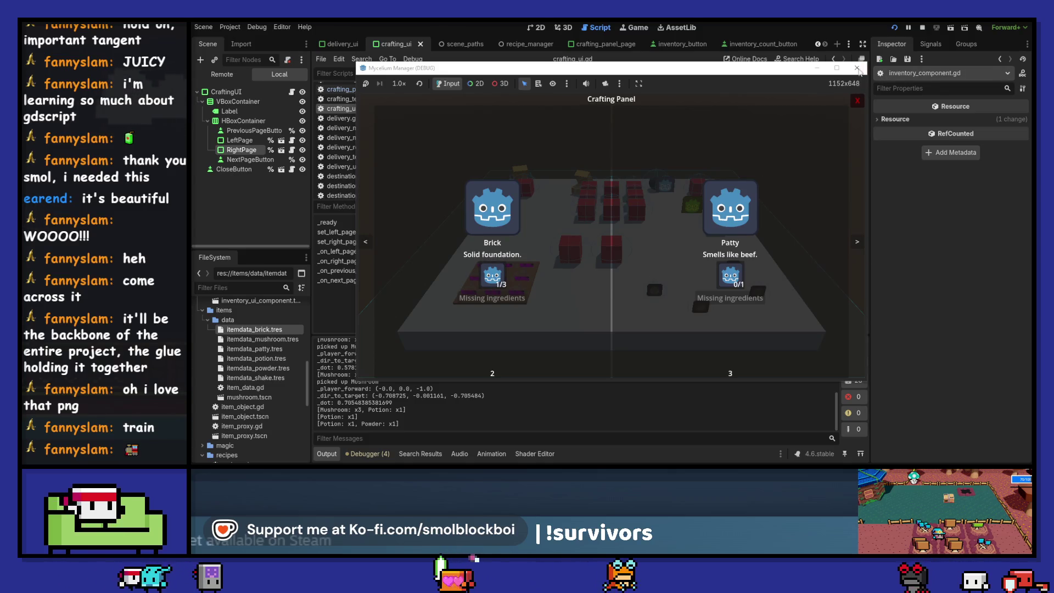
{"action": "left_click", "coordinate": [857, 68]}
{"action": "scroll", "coordinate": [558, 256], "scroll_direction": "up", "scroll_amount": 1}
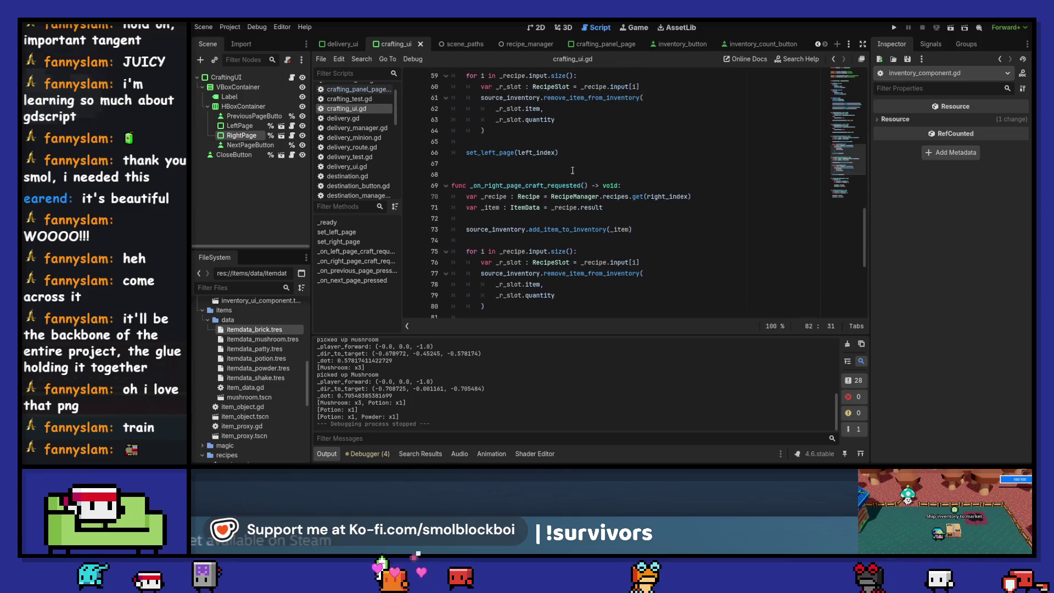
Paste a copy of set_left_page(left_index) into the right-page craft handler
{"action": "left_click_drag", "start_coordinate": [558, 153], "coordinate": [466, 154]}
{"action": "key", "text": "ctrl+c"}
{"action": "scroll", "coordinate": [613, 218], "scroll_direction": "up", "scroll_amount": 3}
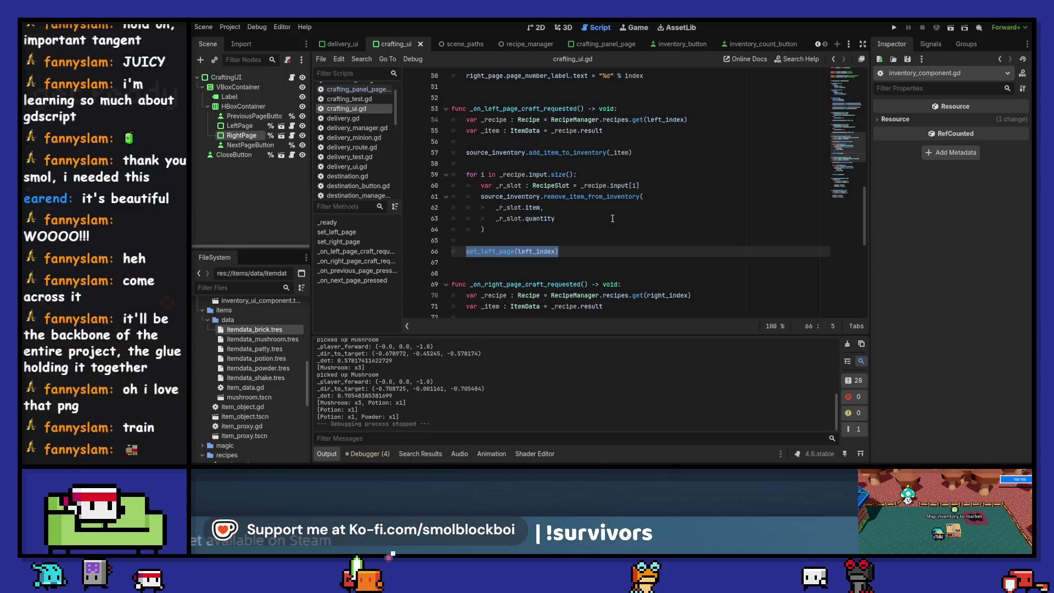
{"action": "scroll", "coordinate": [498, 284], "scroll_direction": "down", "scroll_amount": 4}
{"action": "left_click", "coordinate": [497, 285]}
{"action": "key", "text": "Return"}
{"action": "key", "text": "ctrl+v"}
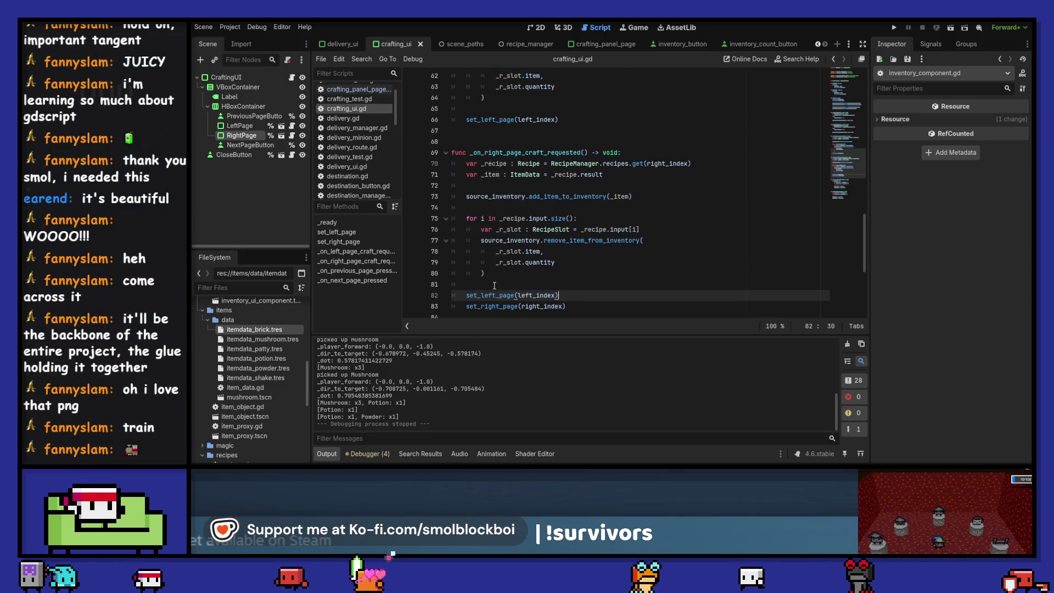
Add set_right_page(right_index) to the left-page handler as well, save, and rerun the game
{"action": "left_click_drag", "start_coordinate": [557, 307], "coordinate": [466, 296]}
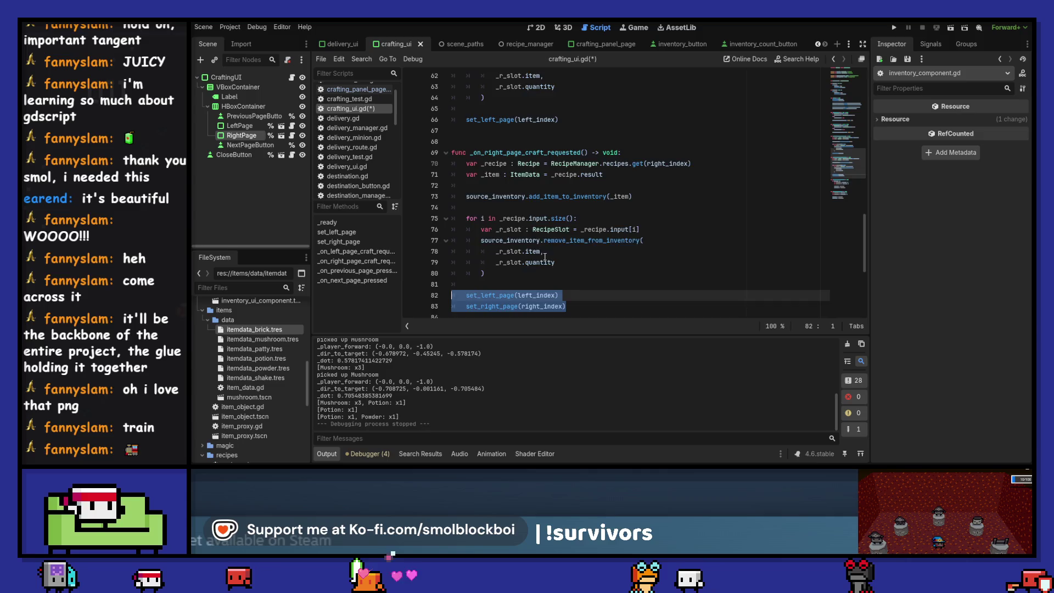
{"action": "scroll", "coordinate": [519, 220], "scroll_direction": "up", "scroll_amount": 2}
{"action": "left_click", "coordinate": [519, 178]}
{"action": "key", "text": "Return"}
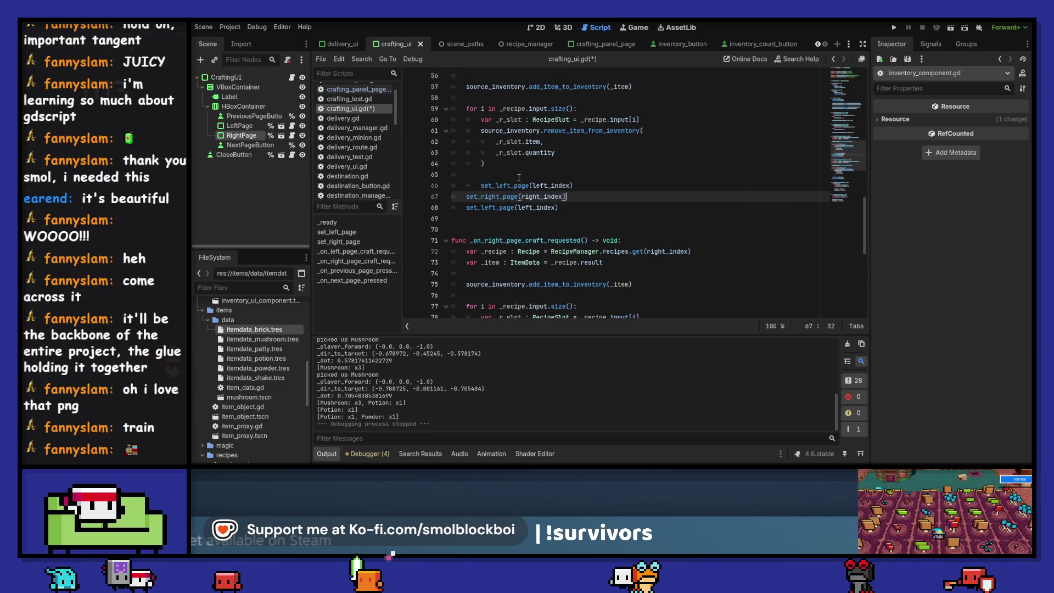
{"action": "key", "text": "alt+Down"}
{"action": "type", "text": "set_right_page(right_index)"}
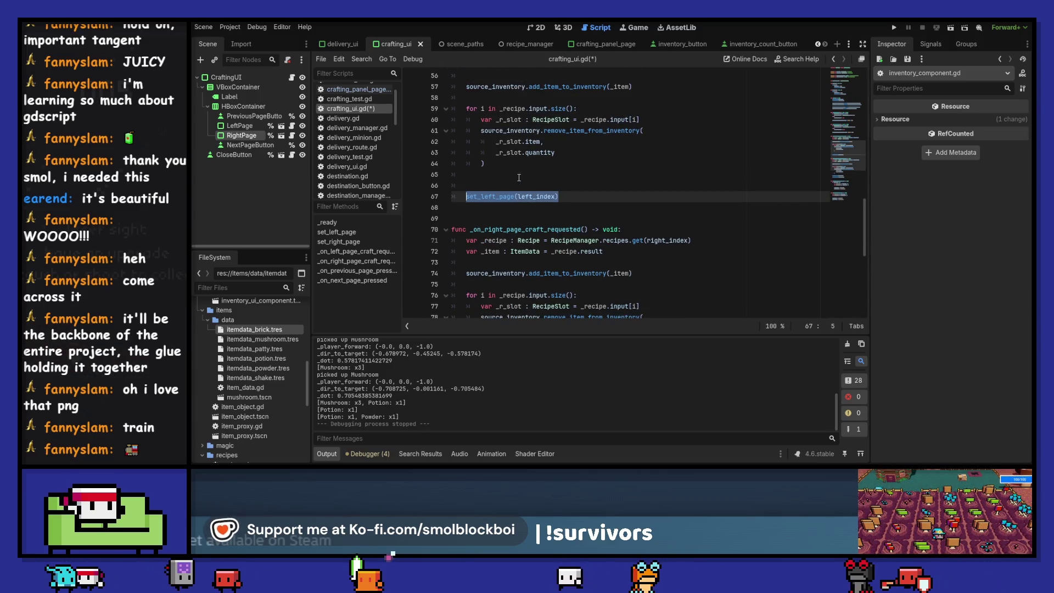
{"action": "key", "text": "ctrl+s"}
{"action": "key", "text": "F5"}
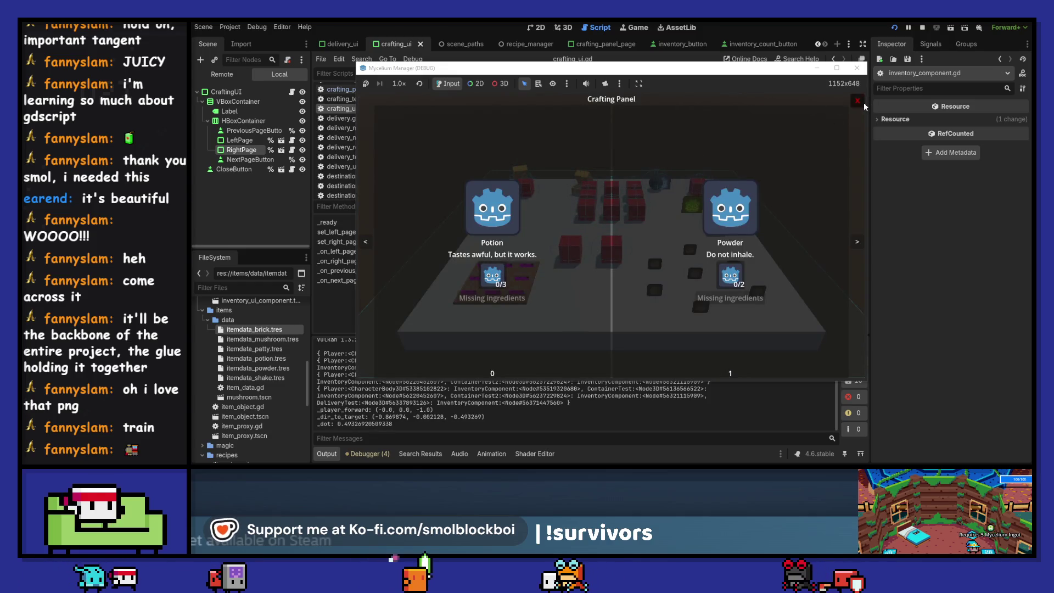
Collect more mushrooms in the running game and reopen the Crafting Panel
{"action": "key", "text": "Escape"}
{"action": "key", "text": "e"}
{"action": "key", "text": "s"}
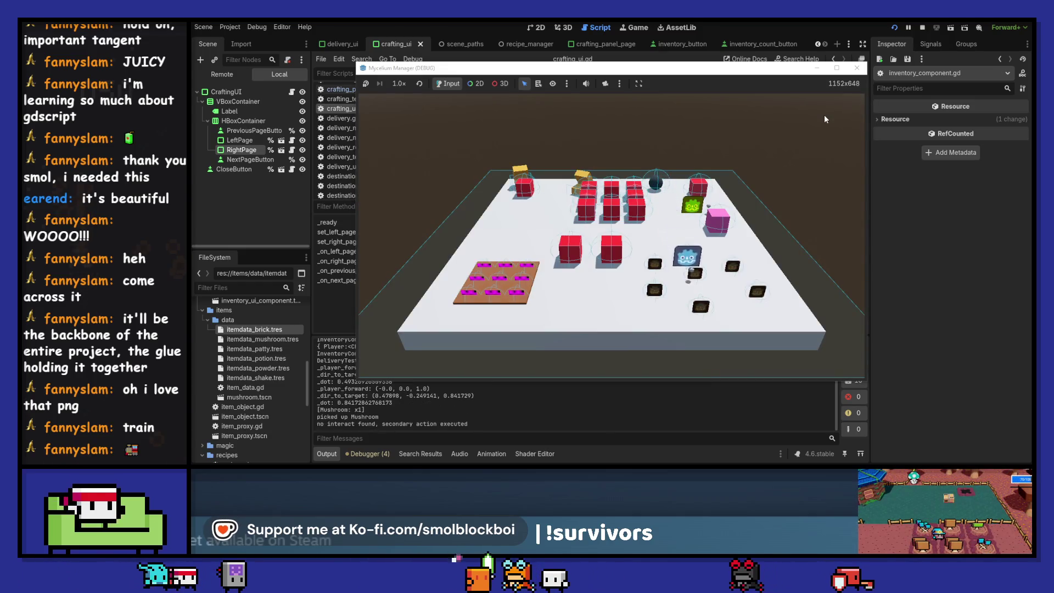
{"action": "key", "text": "e"}
{"action": "key", "text": "w"}
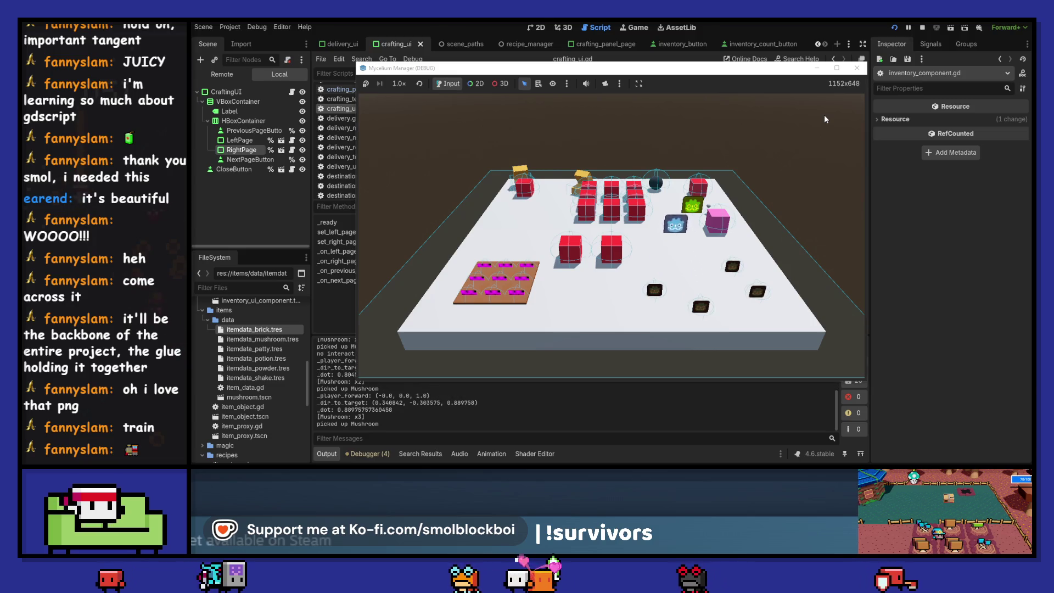
{"action": "key", "text": "e"}
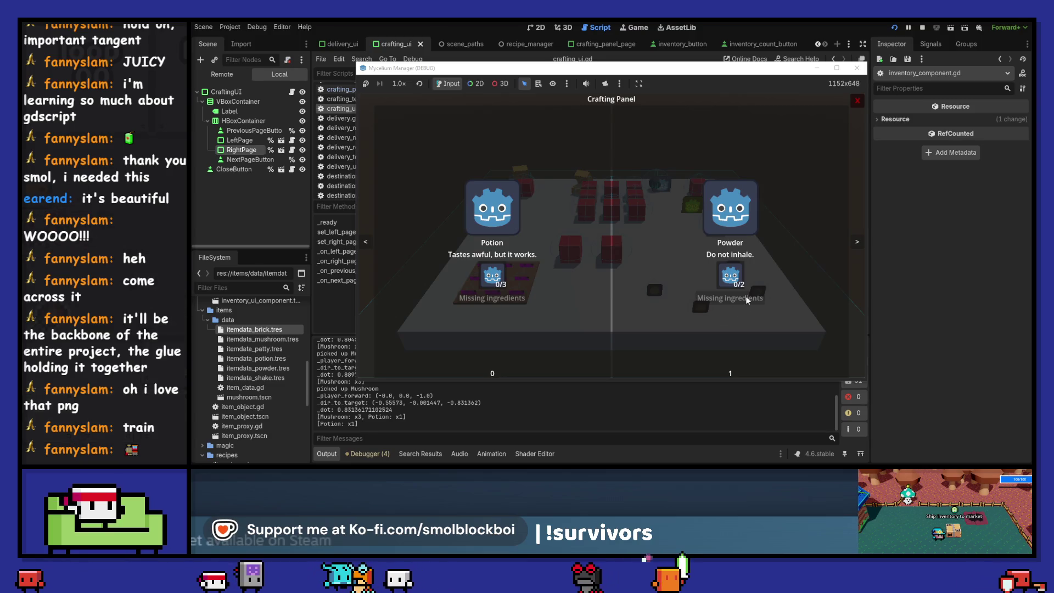
Close the panel, stop the game with F8, and return to the refresh calls in crafting_ui.gd
{"action": "key", "text": "e"}
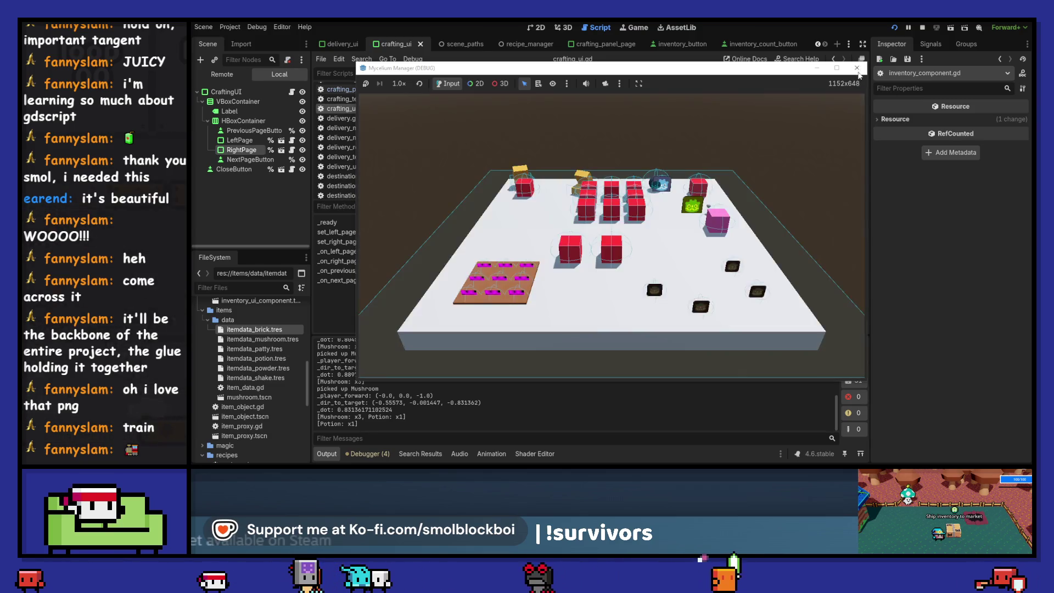
{"action": "key", "text": "F8"}
{"action": "left_click", "coordinate": [595, 206]}
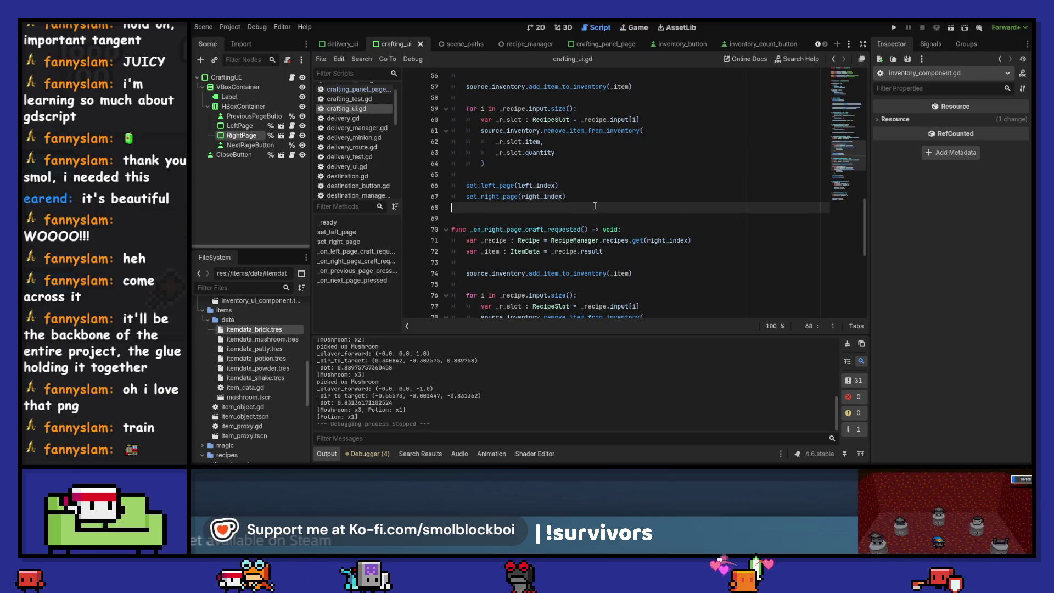
{"action": "scroll", "coordinate": [595, 205], "scroll_direction": "up", "scroll_amount": 4}
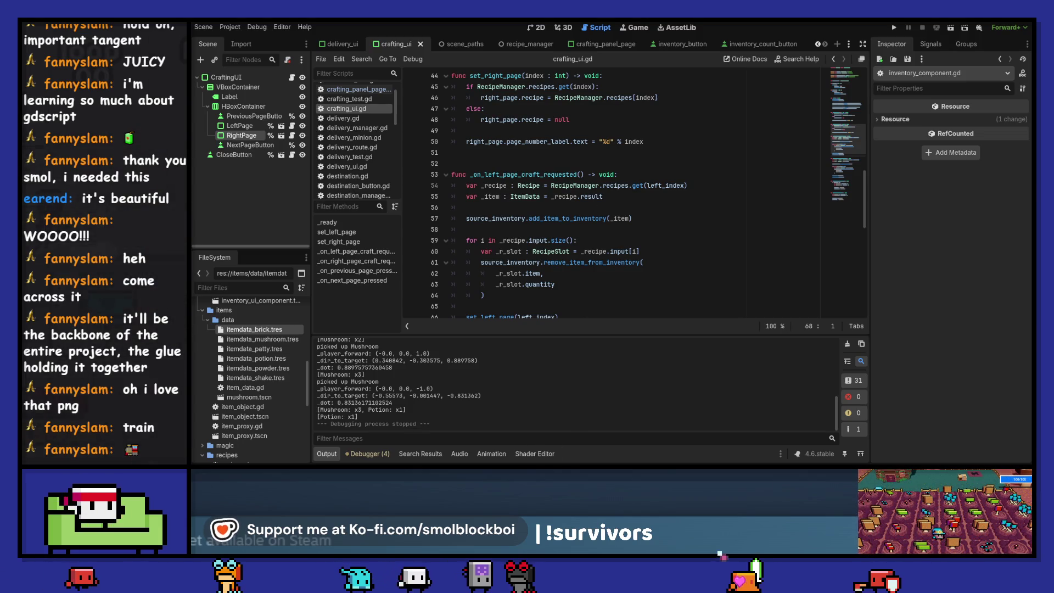
Commit all 43 changed files to main with the summary 'Crafting work', then relaunch the game
{"action": "key", "text": "alt+Tab"}
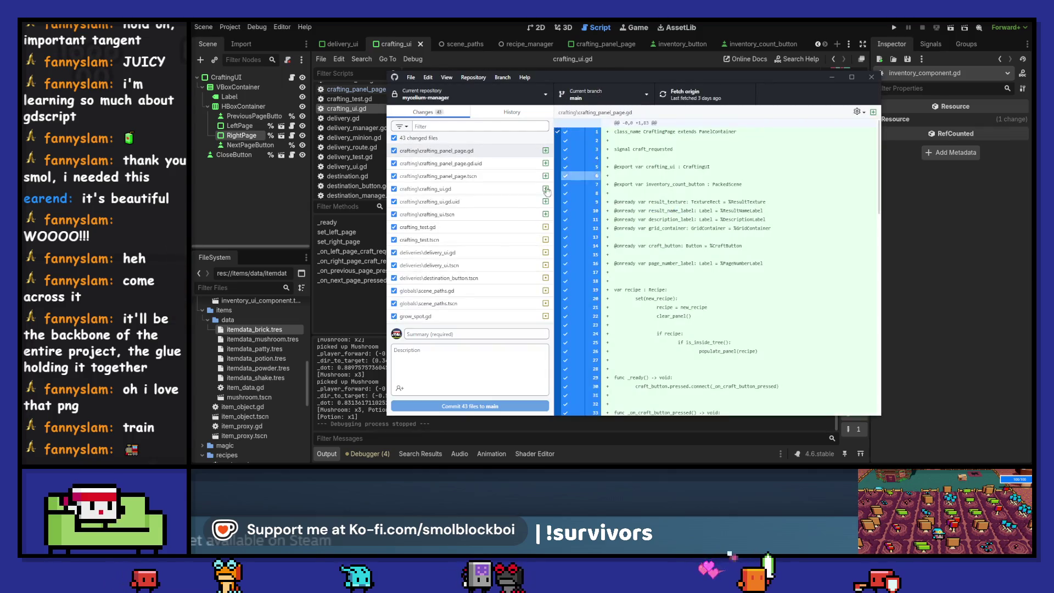
{"action": "type", "text": "C"}
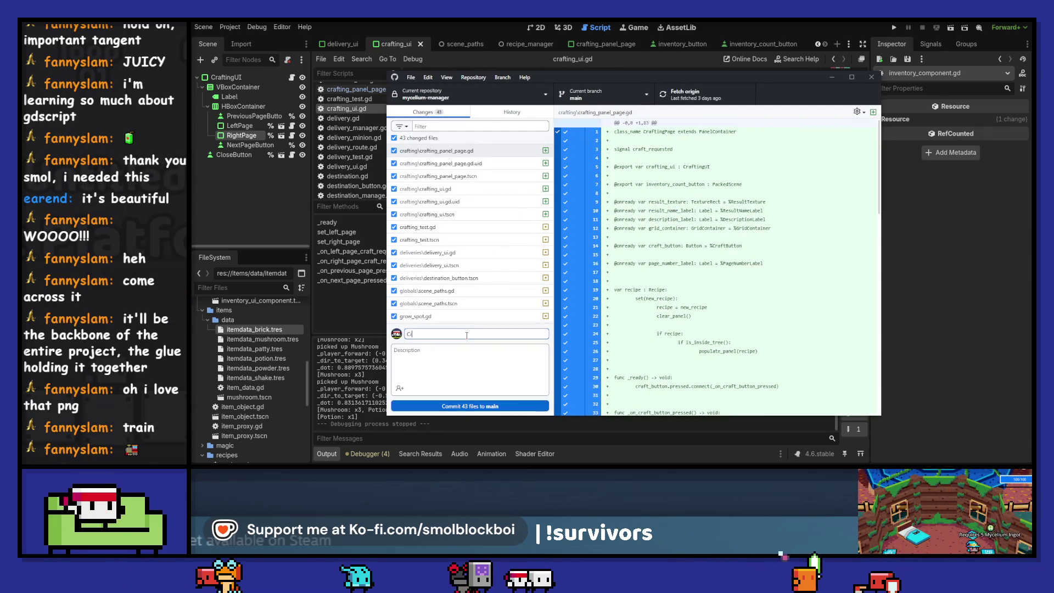
{"action": "type", "text": "work"}
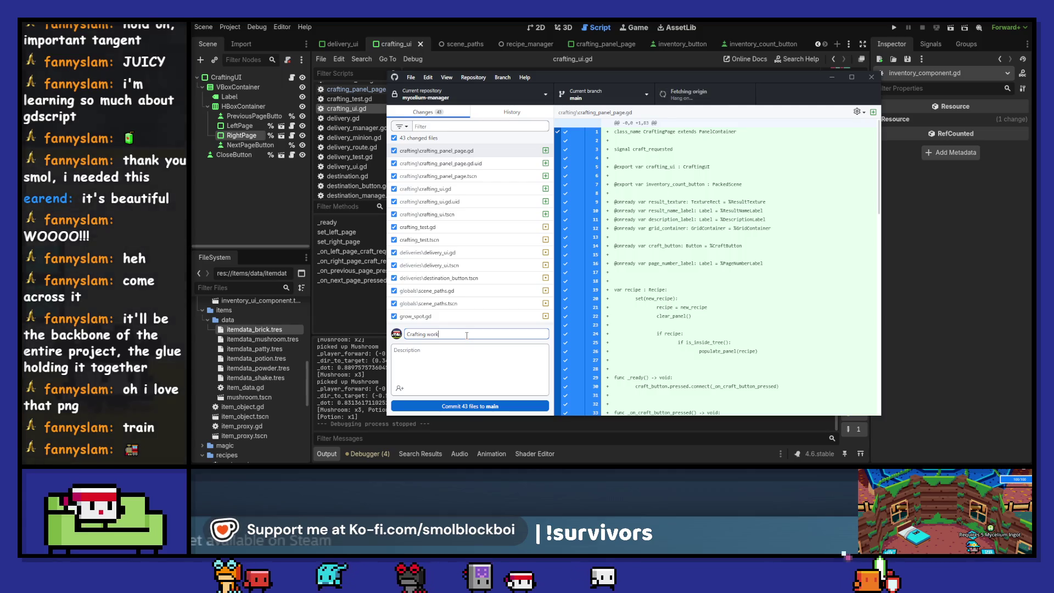
{"action": "left_click", "coordinate": [508, 407]}
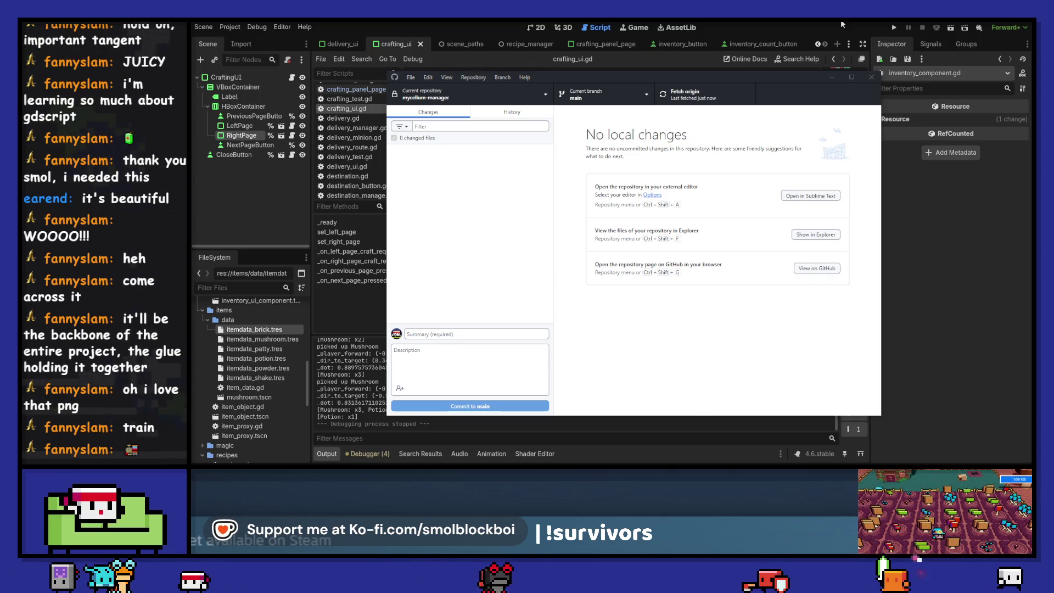
{"action": "left_click", "coordinate": [893, 27]}
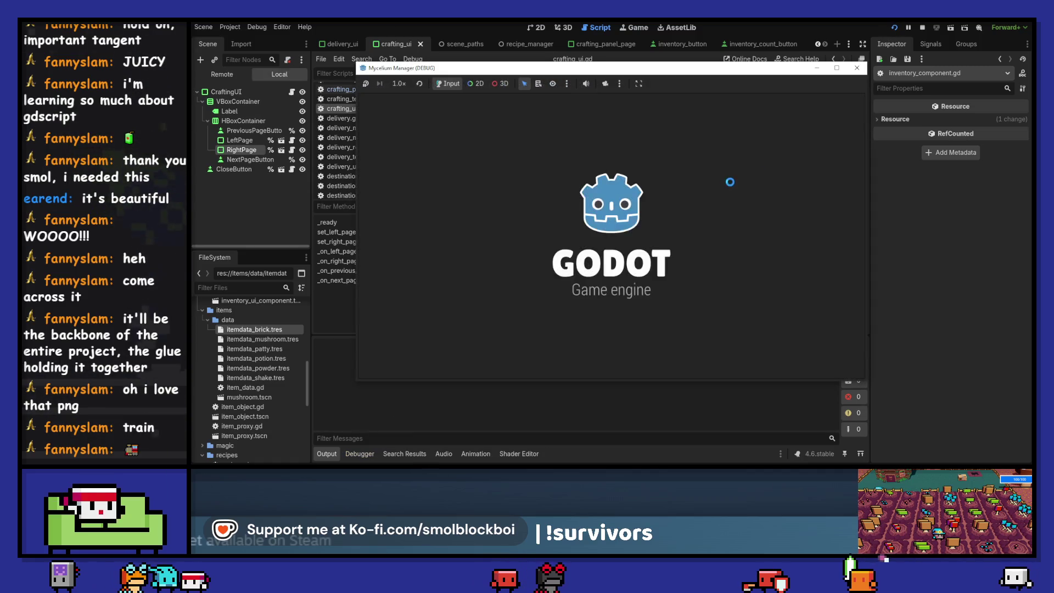
Harvest mushrooms across the farm plot
{"action": "key", "text": "a"}
{"action": "key", "text": "s"}
{"action": "key", "text": "e"}
{"action": "key", "text": "e"}
{"action": "key", "text": "a"}
{"action": "key", "text": "e"}
{"action": "key", "text": "d"}
{"action": "key", "text": "w"}
{"action": "key", "text": "s"}
{"action": "key", "text": "a"}
{"action": "key", "text": "e"}
{"action": "key", "text": "d"}
{"action": "key", "text": "e"}
At the crafting station, craft a Potion, three Powders and a Brick
{"action": "key", "text": "d"}
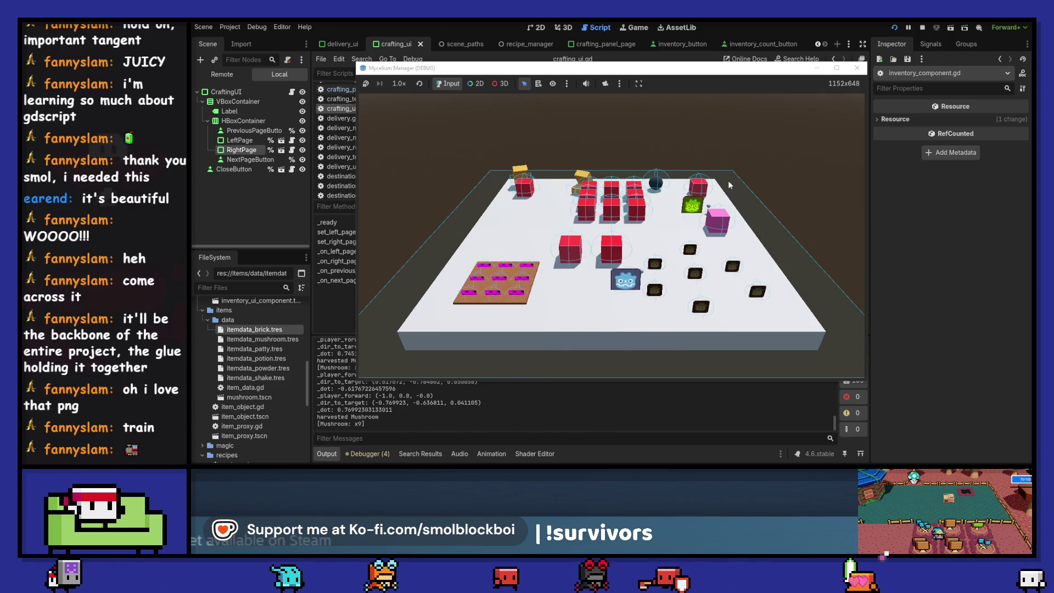
{"action": "key", "text": "w"}
{"action": "key", "text": "d"}
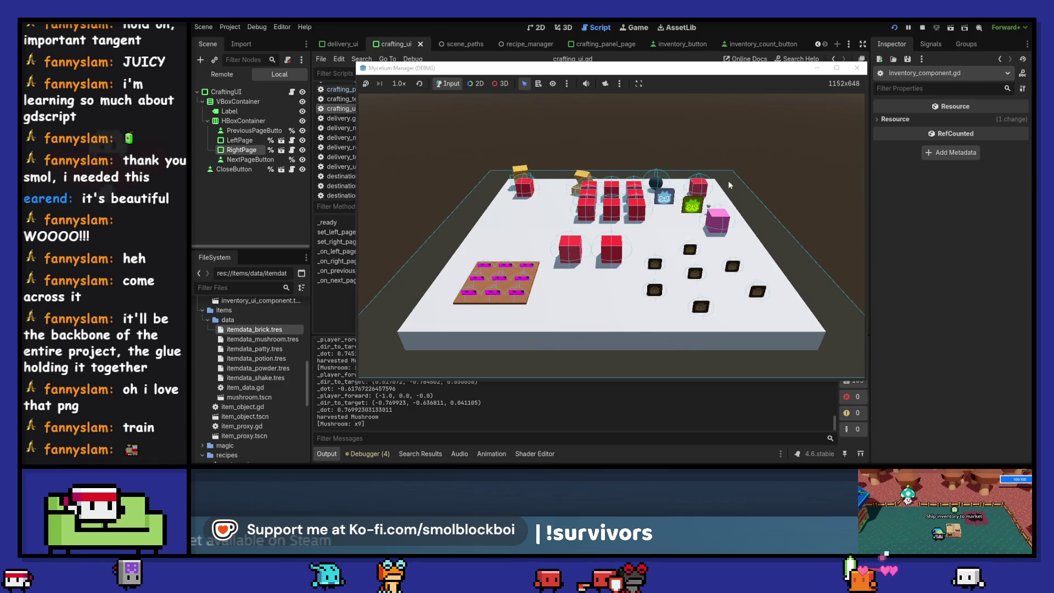
{"action": "key", "text": "e"}
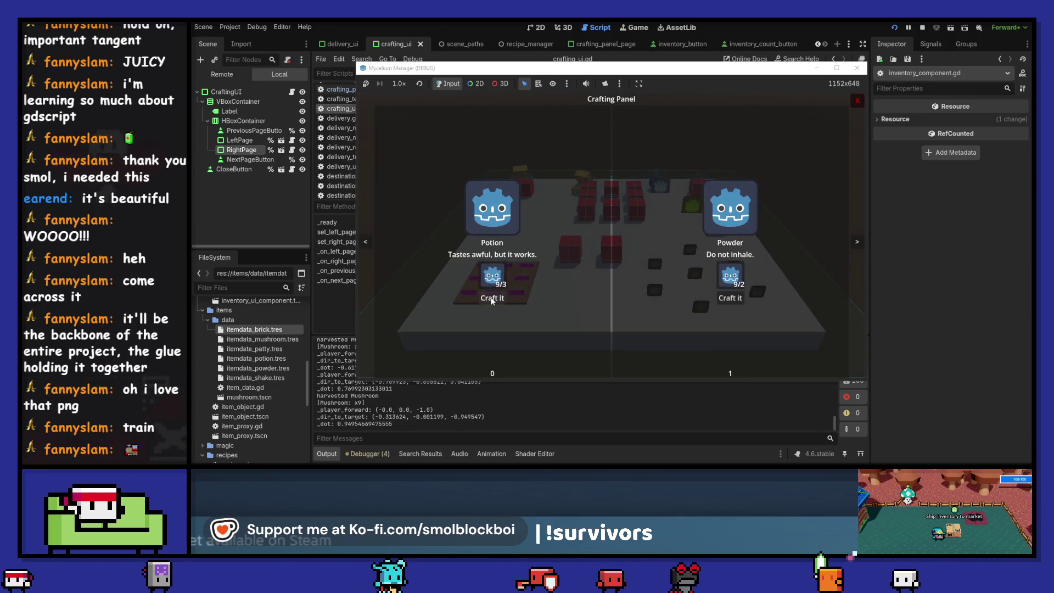
{"action": "left_click", "coordinate": [492, 298]}
{"action": "left_click", "coordinate": [857, 242]}
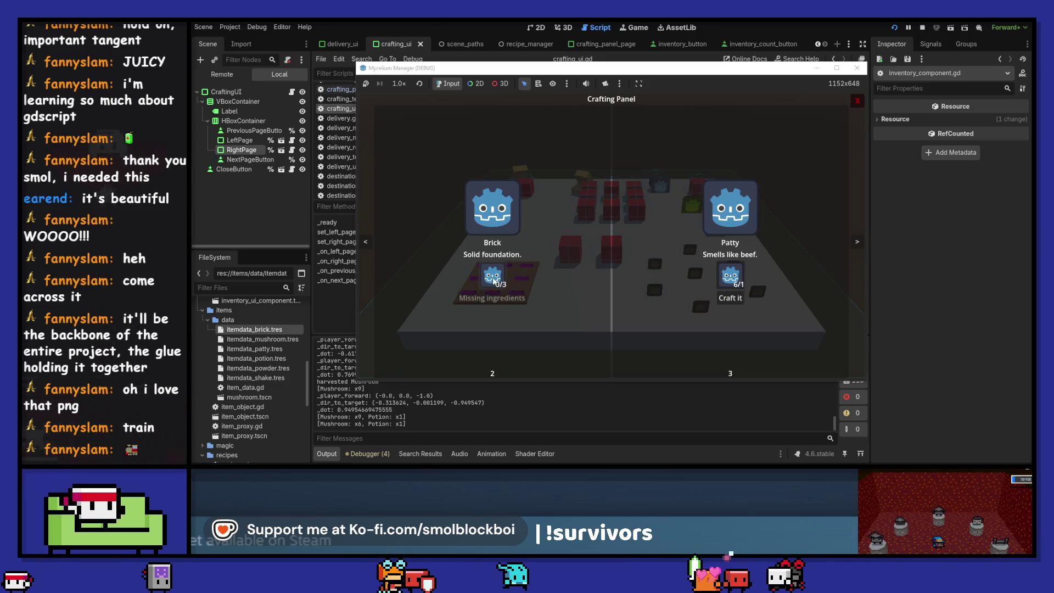
{"action": "left_click", "coordinate": [734, 297]}
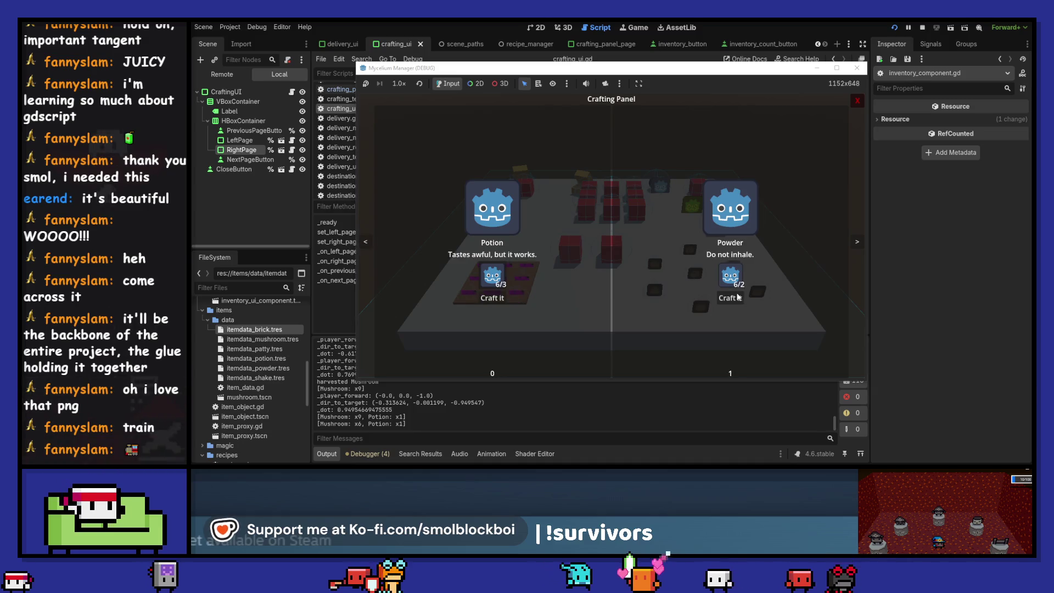
{"action": "left_click", "coordinate": [736, 294]}
{"action": "left_click", "coordinate": [736, 293]}
{"action": "left_click", "coordinate": [736, 293]}
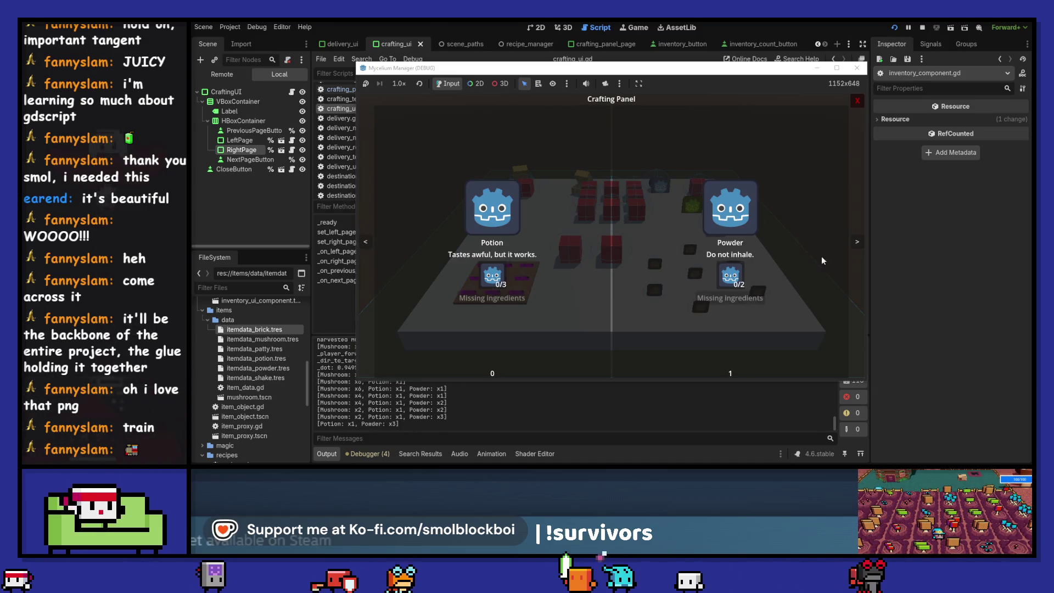
{"action": "left_click", "coordinate": [857, 242]}
{"action": "left_click", "coordinate": [491, 297]}
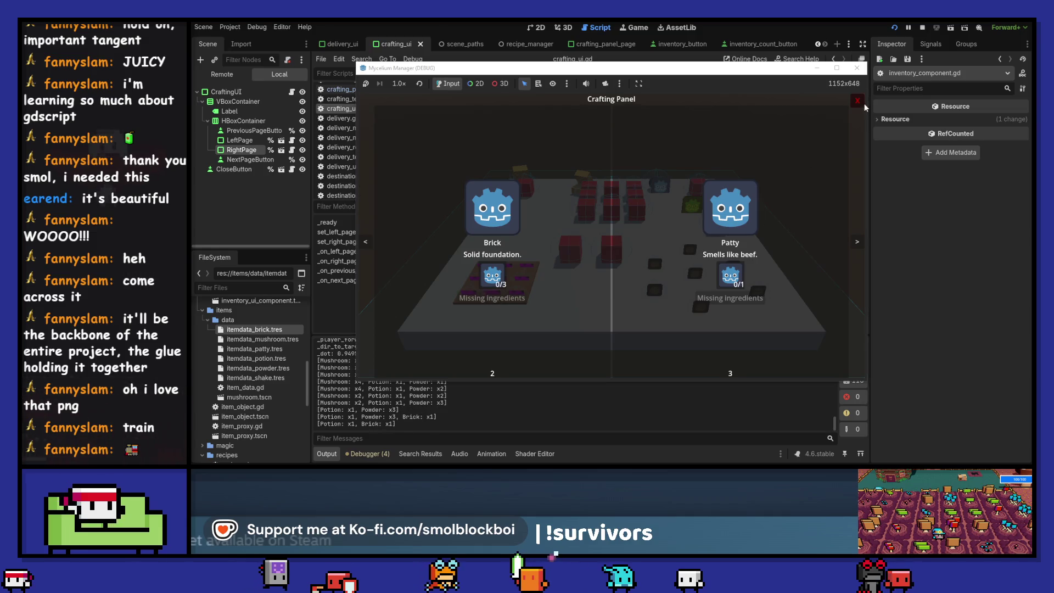
Close the Crafting Panel and open the delivery panel at the delivery point
{"action": "key", "text": "Escape"}
{"action": "key", "text": "s"}
{"action": "key", "text": "e"}
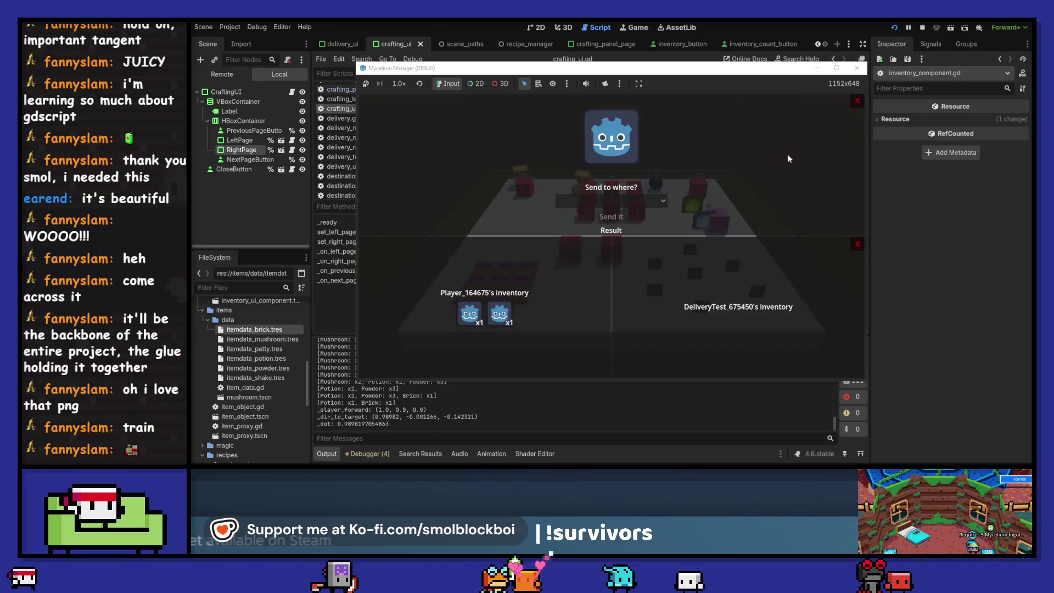
Load the Potion into the delivery inventory and send it to Becky's Business
{"action": "left_click", "coordinate": [465, 319]}
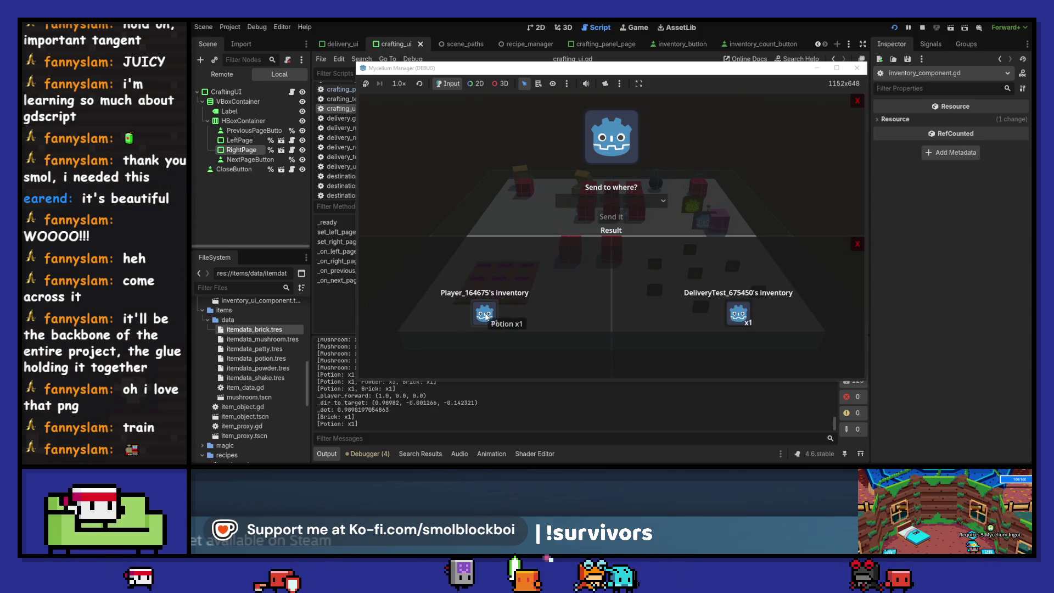
{"action": "left_click", "coordinate": [486, 317]}
{"action": "left_click", "coordinate": [738, 314]}
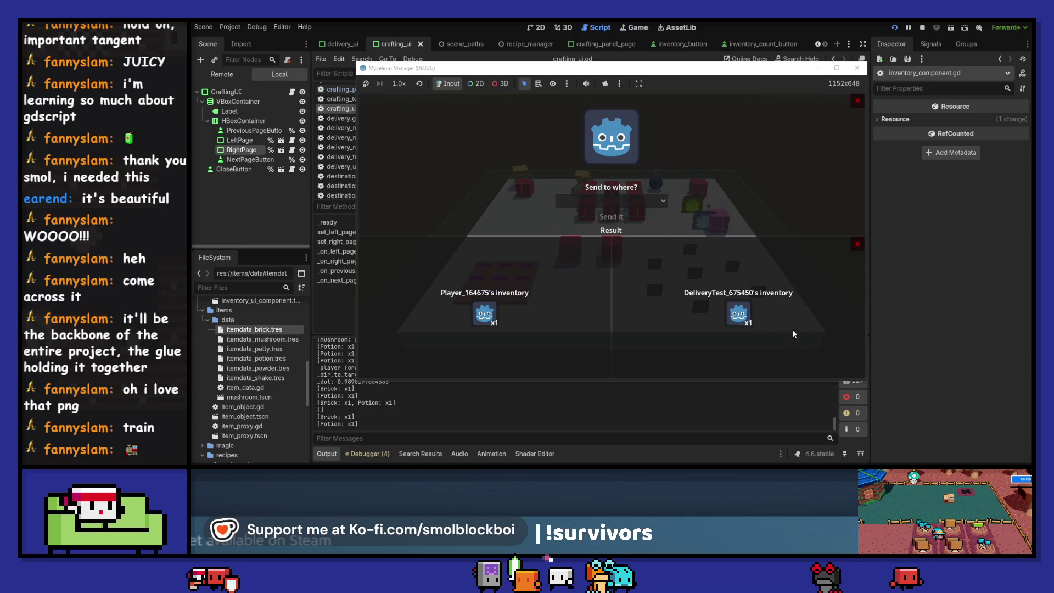
{"action": "left_click", "coordinate": [604, 202]}
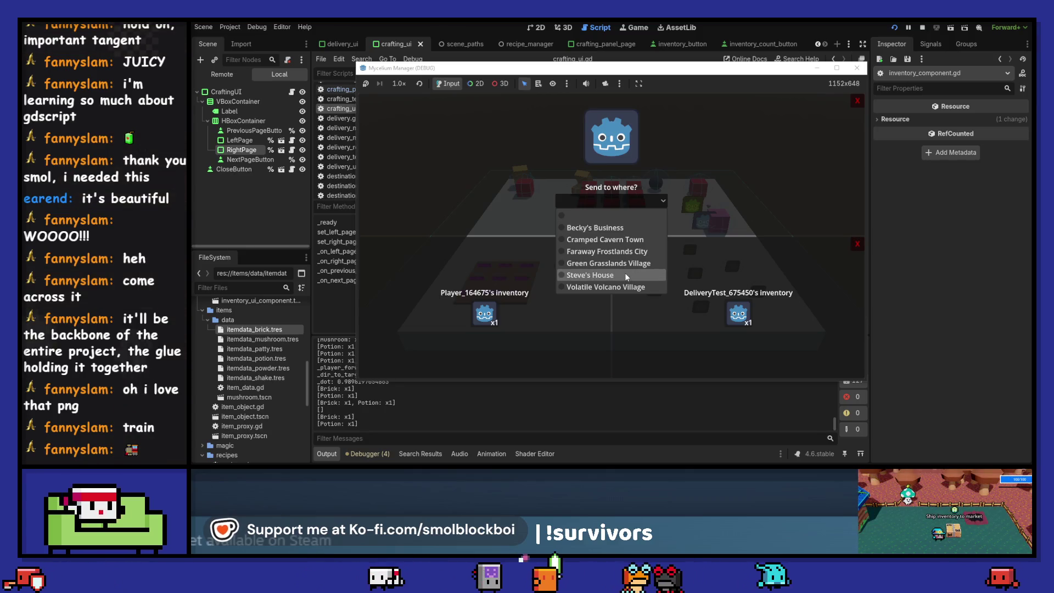
{"action": "left_click", "coordinate": [611, 225]}
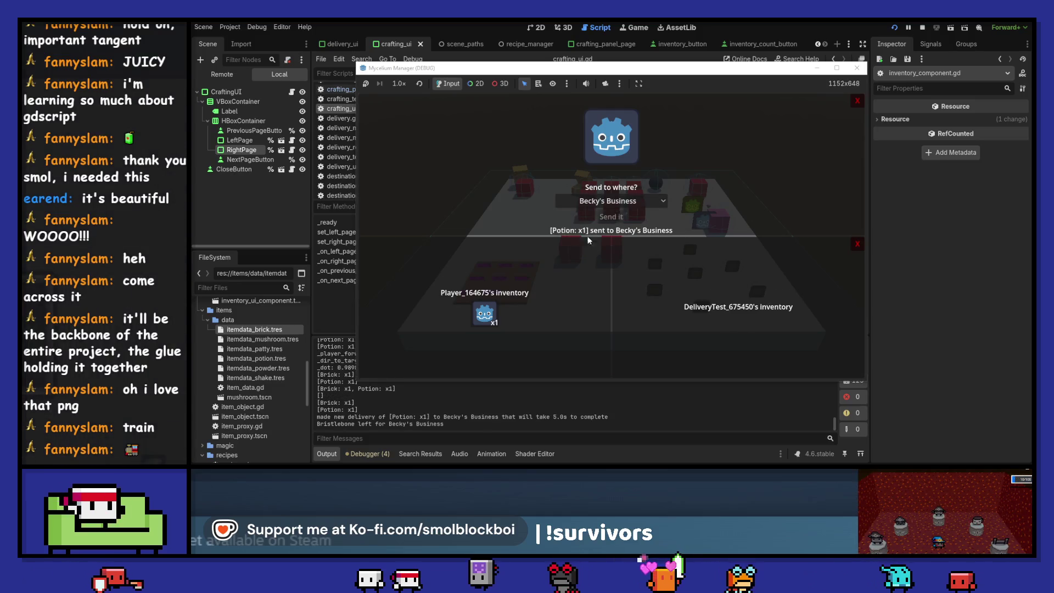
Send the Brick to Steve's House and close the delivery panel
{"action": "left_click", "coordinate": [606, 201]}
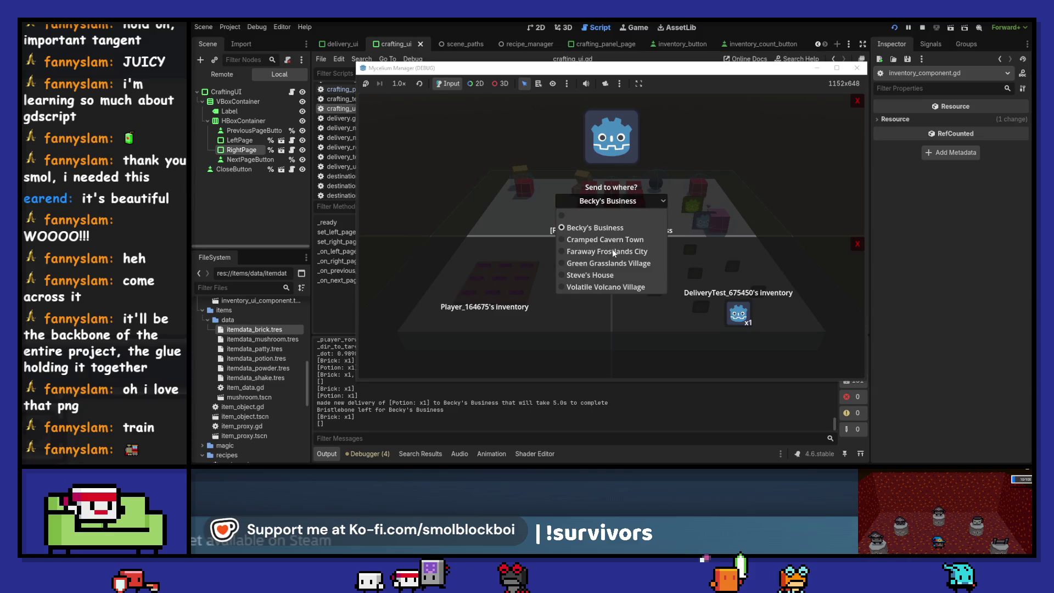
{"action": "left_click", "coordinate": [590, 275]}
{"action": "left_click", "coordinate": [611, 217]}
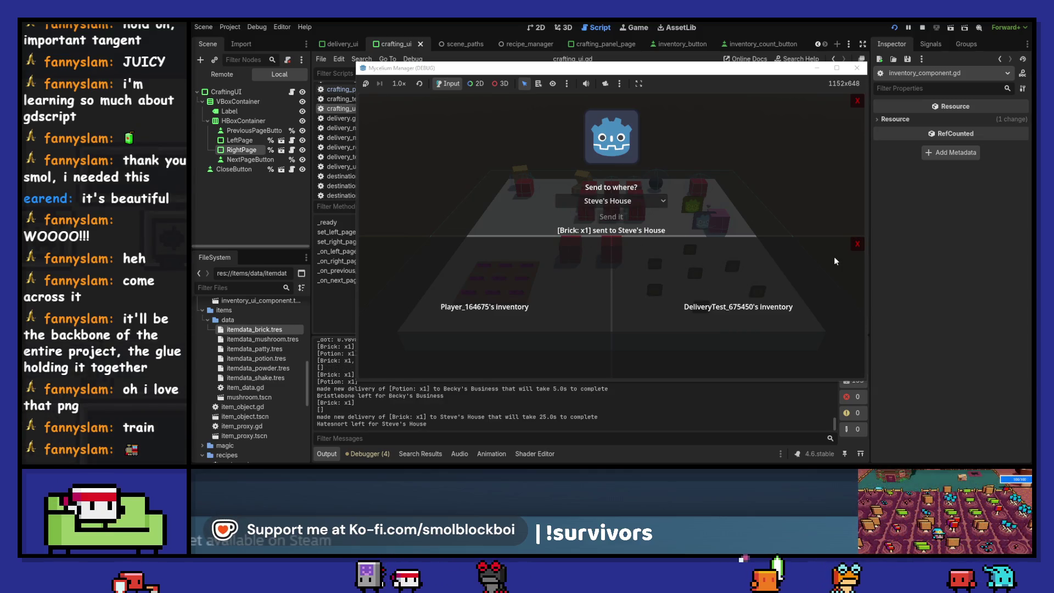
{"action": "key", "text": "Escape"}
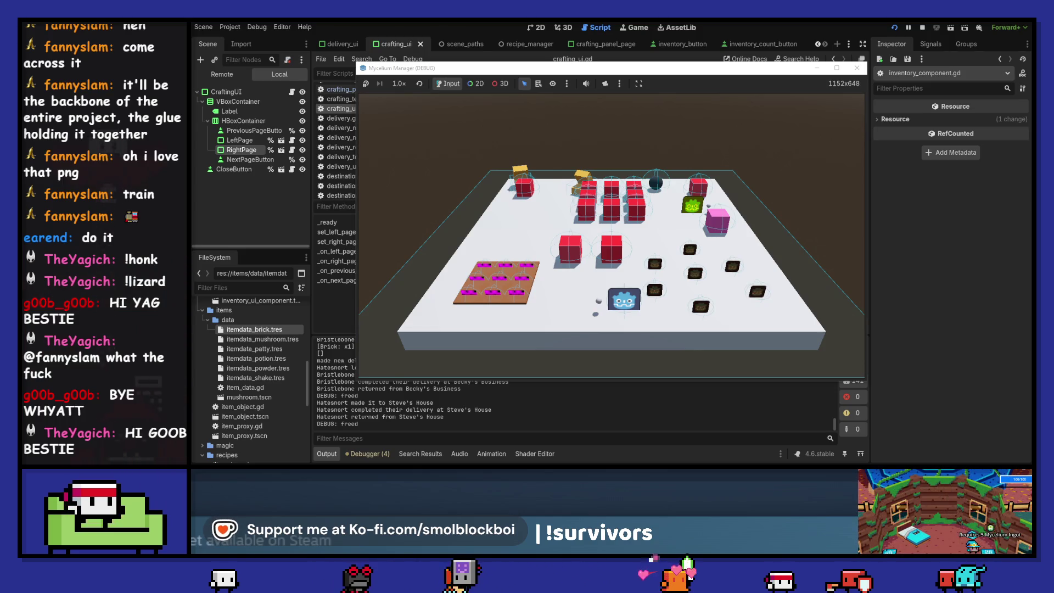
Stop the running game once both couriers have returned from their deliveries
{"action": "left_click", "coordinate": [857, 68]}
Search the project with Find in Files and open the line 42 match in crafting_panel_page.gd
{"action": "scroll", "coordinate": [597, 231], "scroll_direction": "up", "scroll_amount": 15}
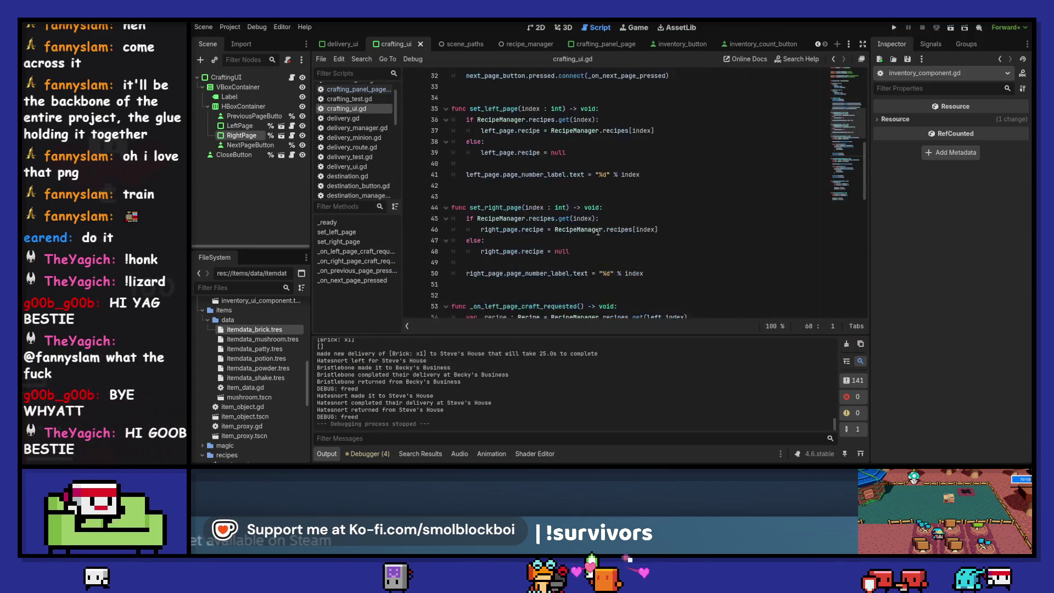
{"action": "left_click", "coordinate": [594, 218]}
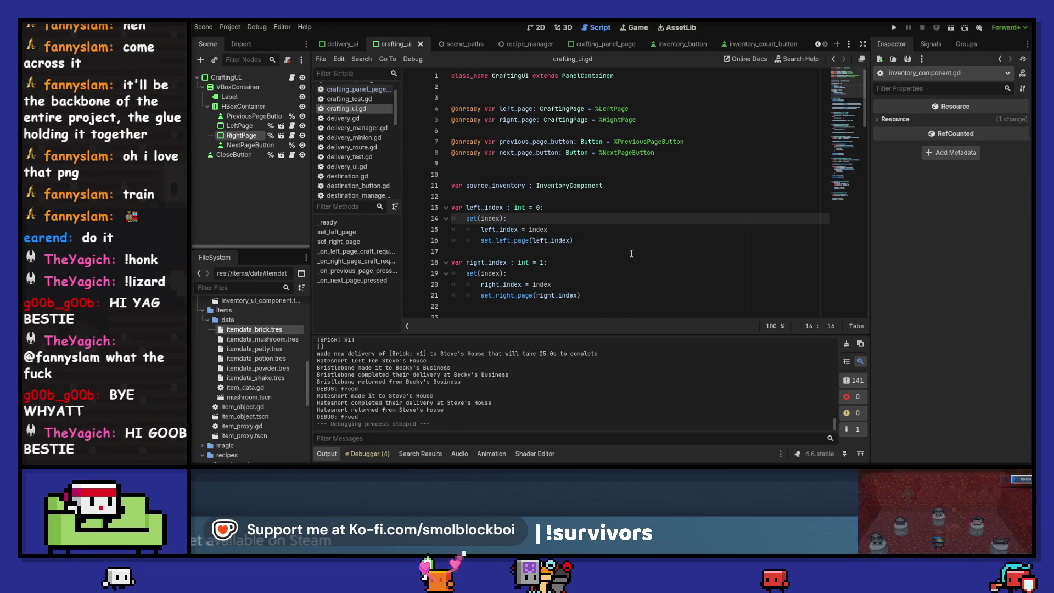
{"action": "left_click", "coordinate": [623, 241]}
{"action": "key", "text": "ctrl+shift+f"}
{"action": "left_click", "coordinate": [610, 290]}
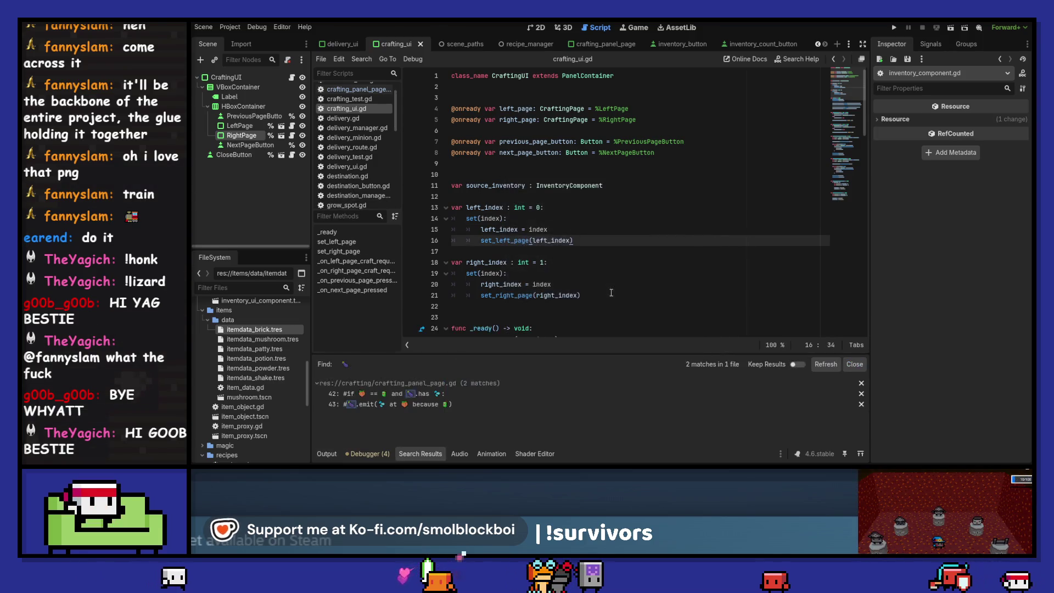
{"action": "left_click", "coordinate": [388, 395]}
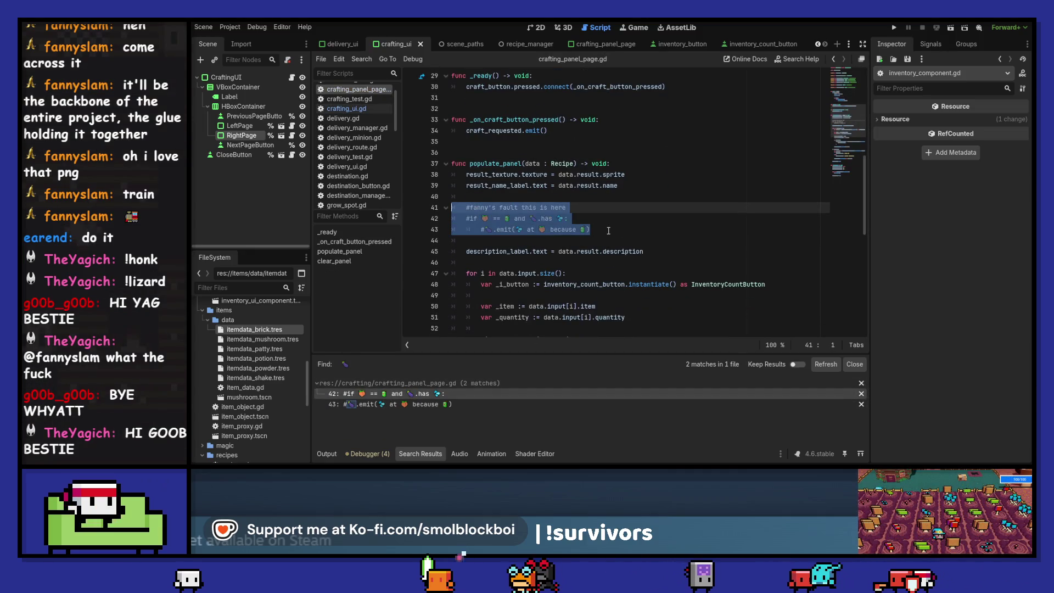
{"action": "left_click", "coordinate": [614, 251]}
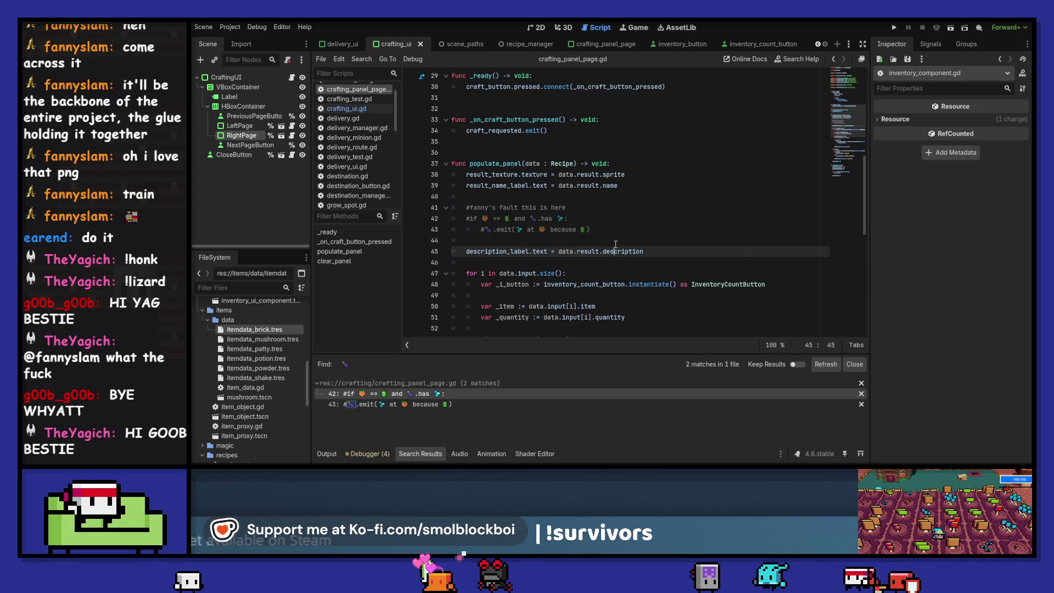